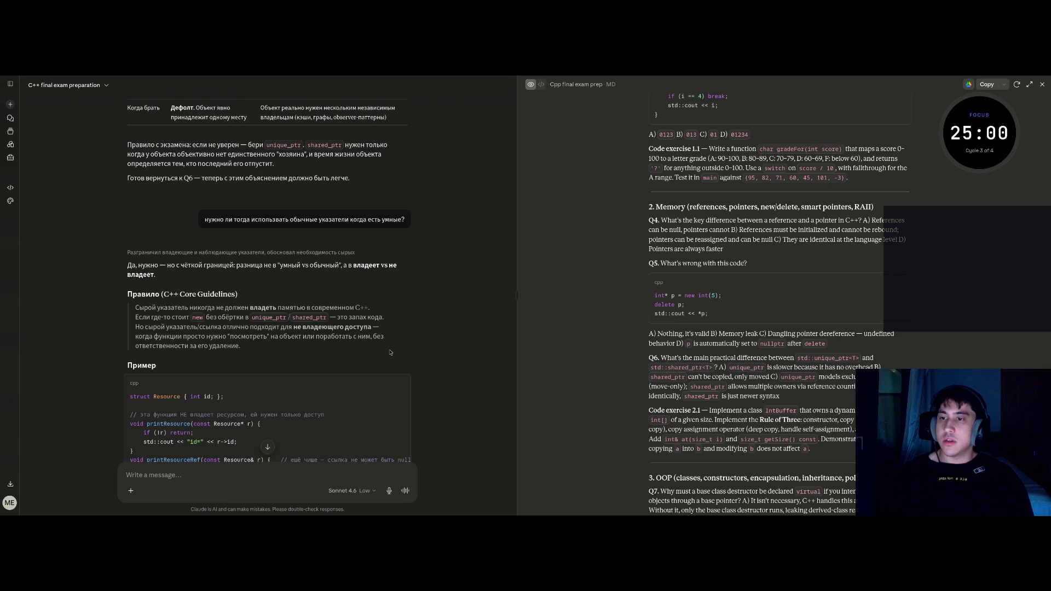
# Step: Submit '6) C' as the answer to Q6 in the Claude chat
pyautogui.scroll(-3, 383, 342)
pyautogui.scroll(1, 381, 337)
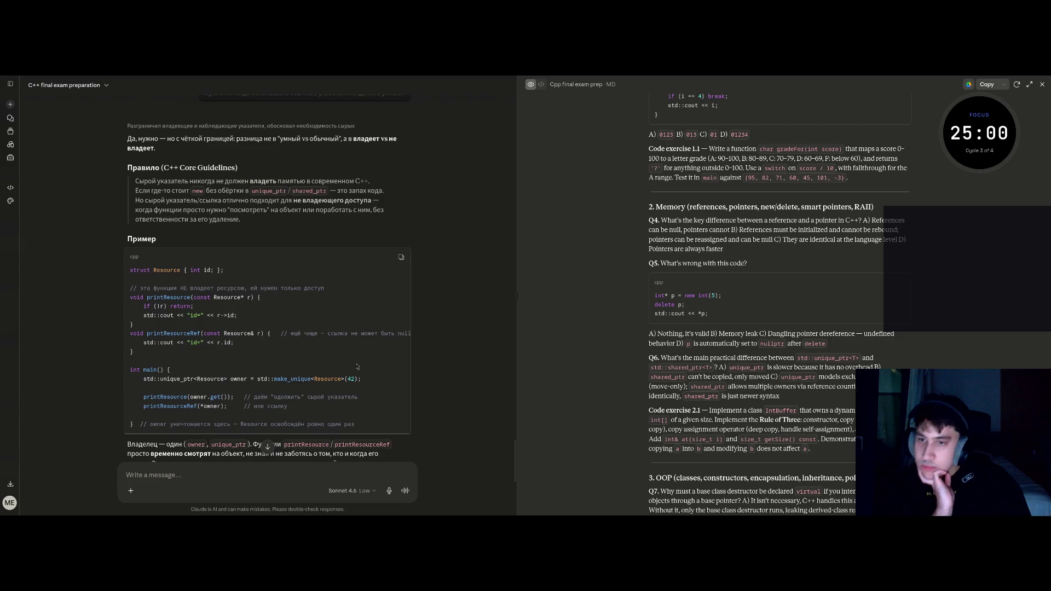
pyautogui.scroll(-3, 319, 331)
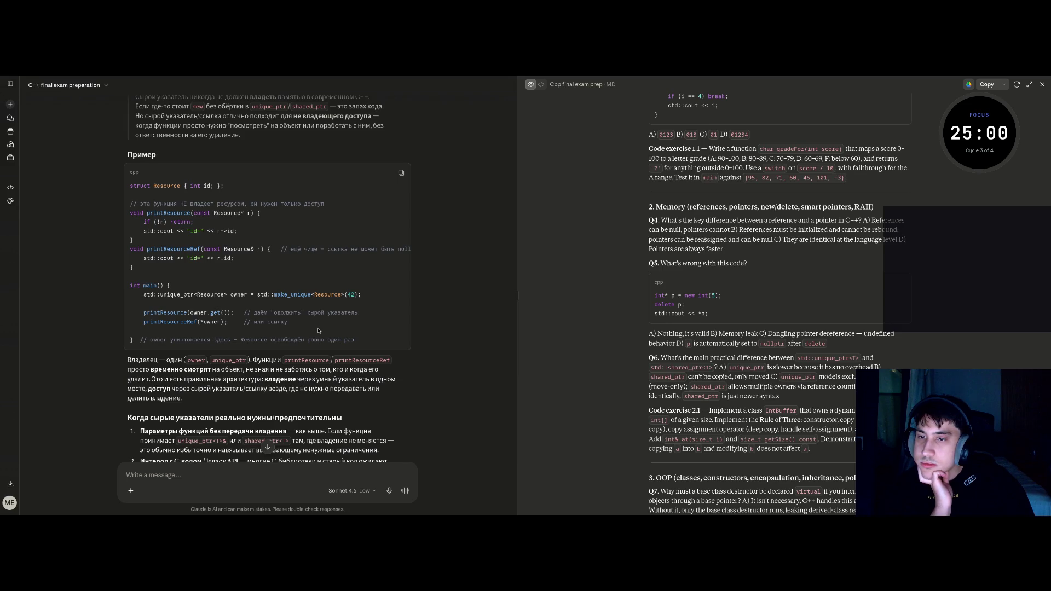
pyautogui.scroll(-5, 319, 331)
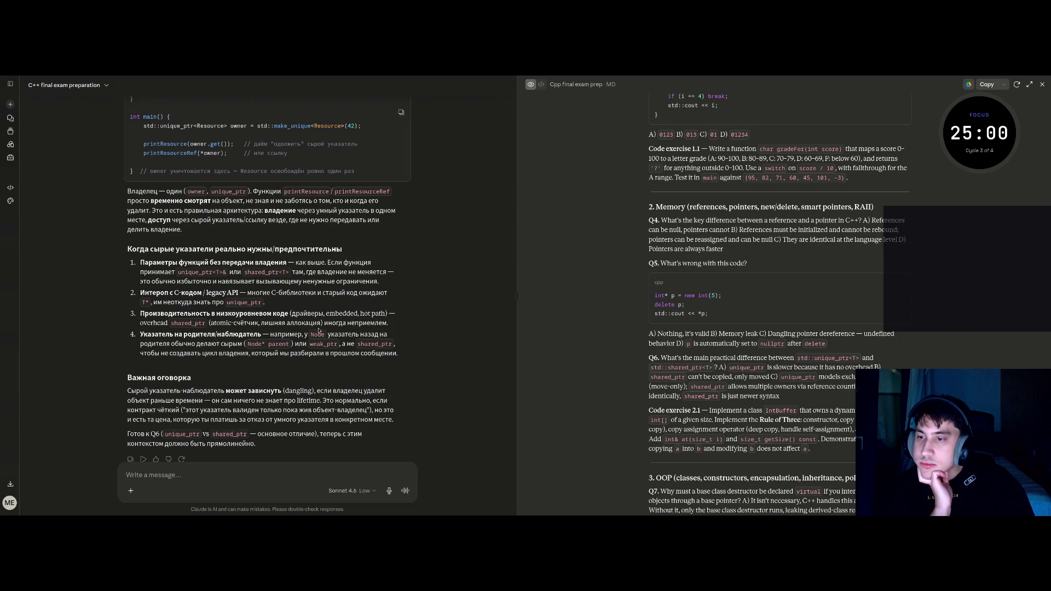
pyautogui.scroll(-2, 319, 331)
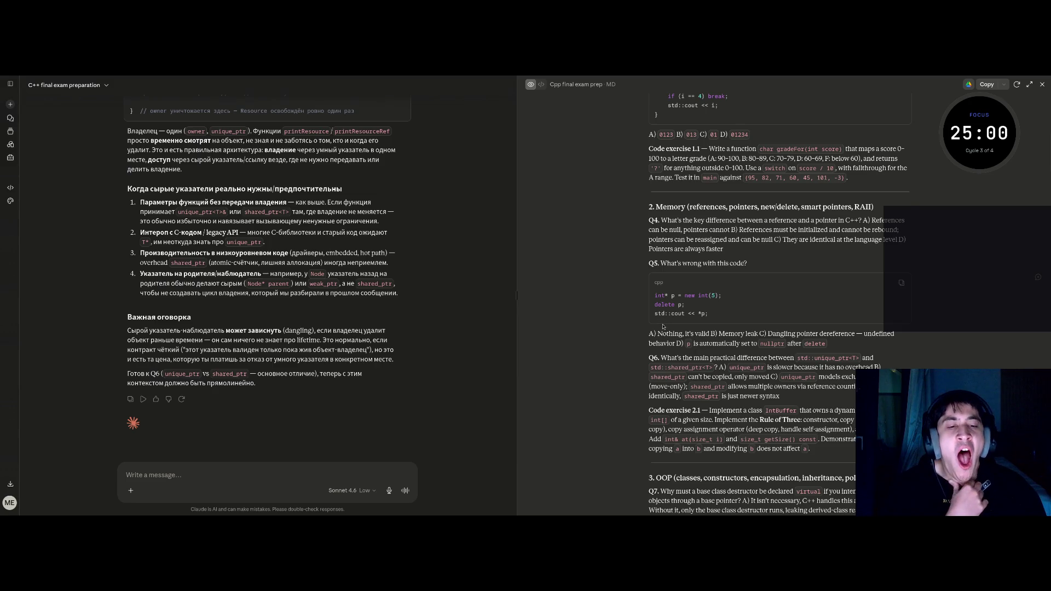
pyautogui.scroll(-3, 663, 327)
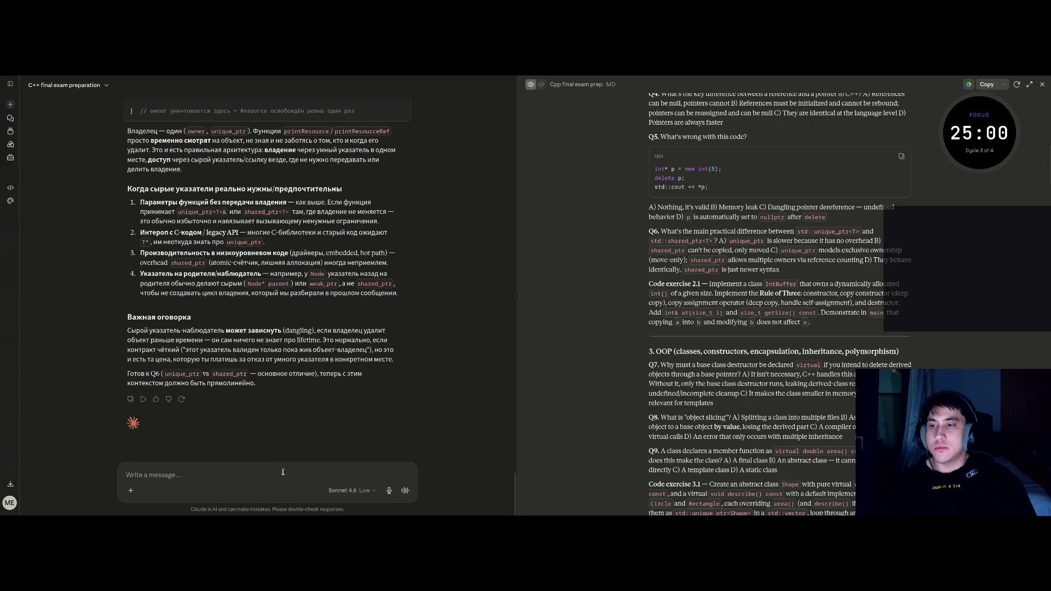
pyautogui.write('6) C')
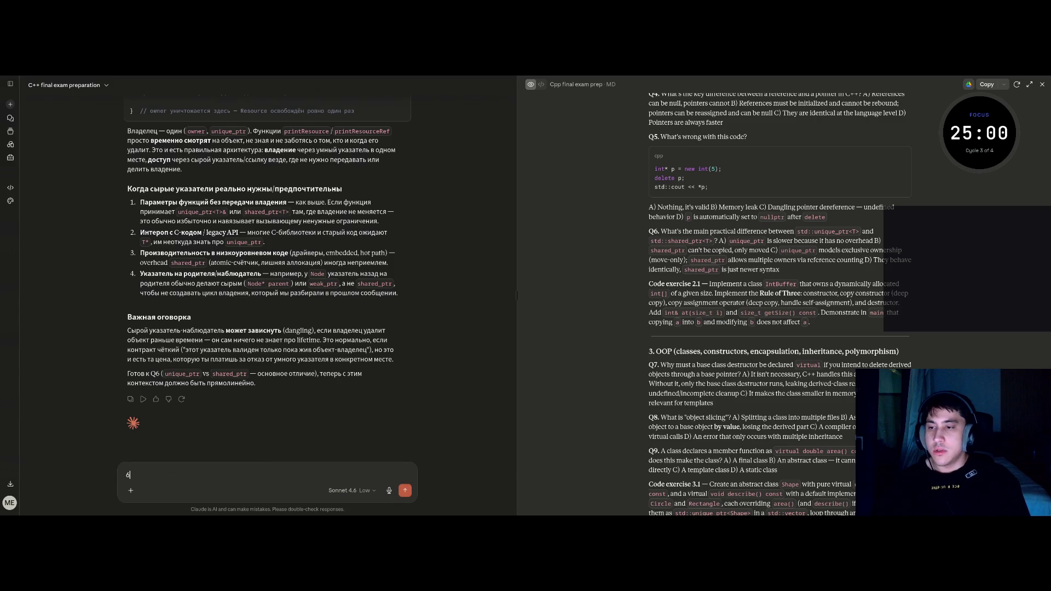
pyautogui.press('Return')
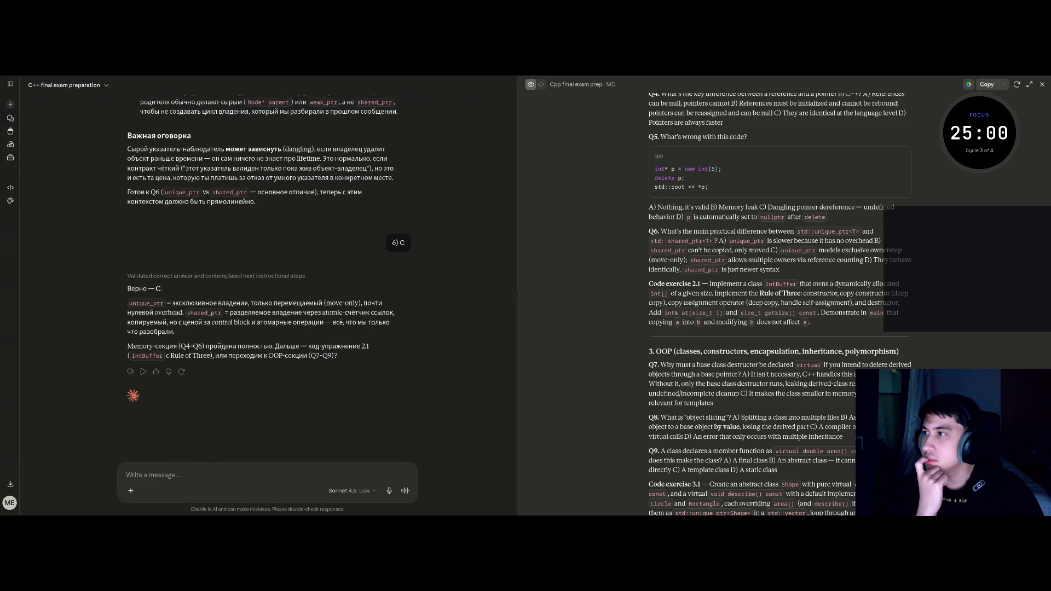
# Step: Check the pomodoro timer, then move to the VS Code workspace
pyautogui.click(980, 132)
pyautogui.doubleClick(935, 126)
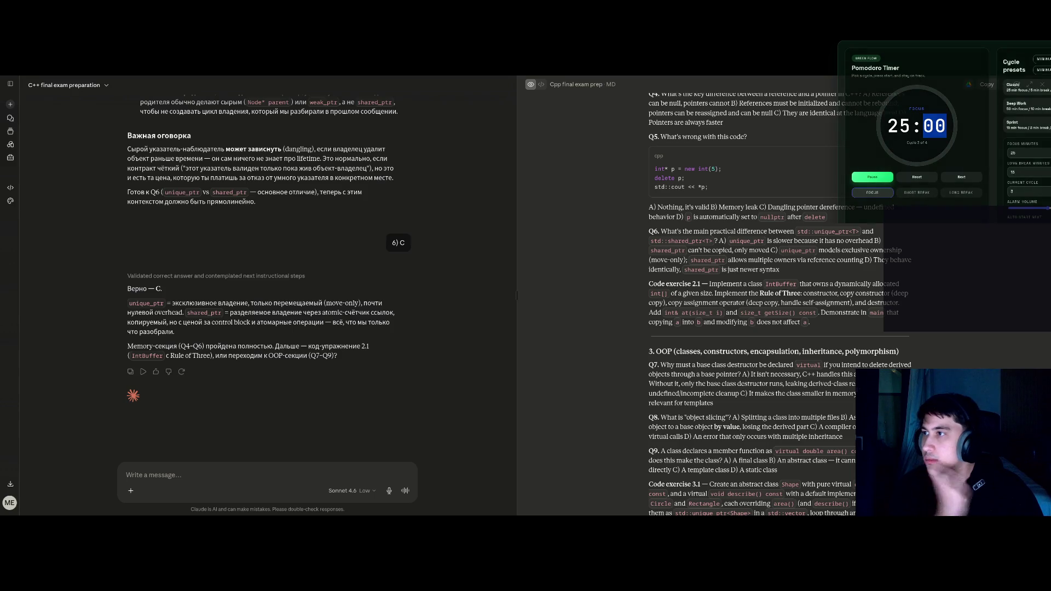
pyautogui.click(579, 476)
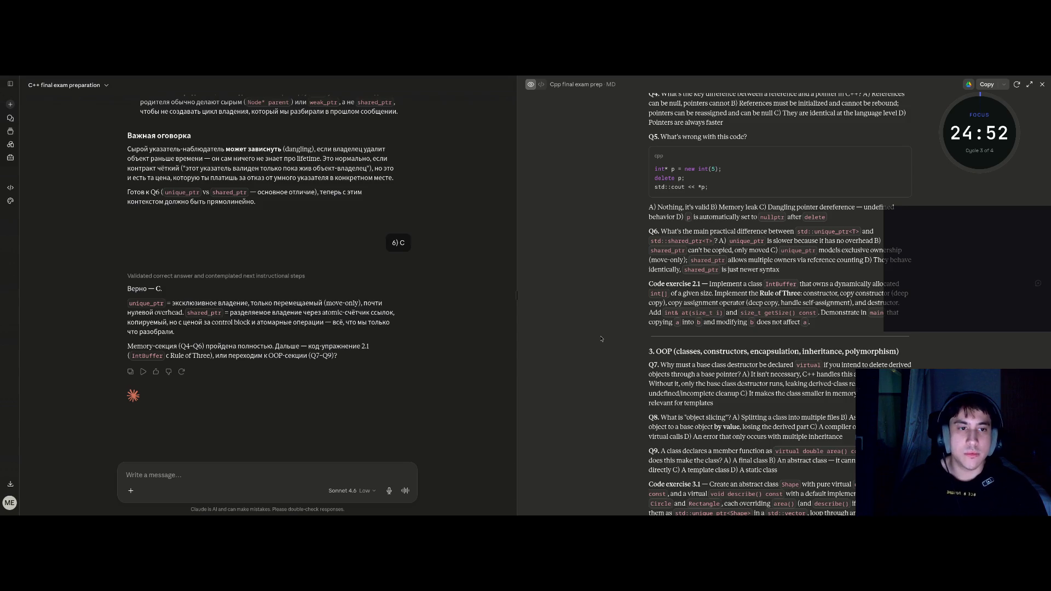
pyautogui.press('super+2')
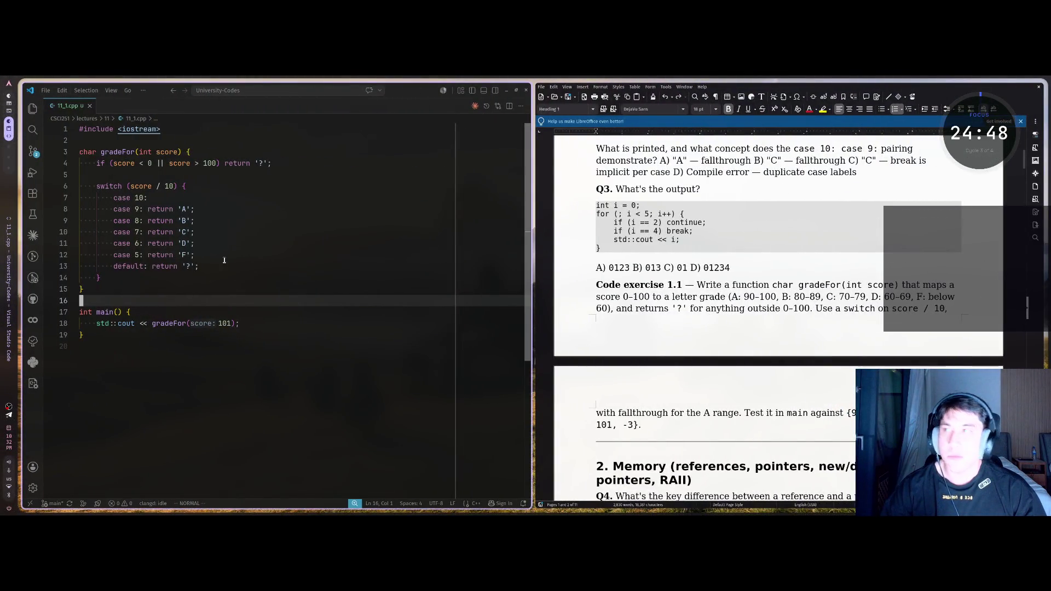
# Step: Show the Explorer file tree and locate the lecture folder 11
pyautogui.click(32, 108)
pyautogui.rightClick(79, 248)
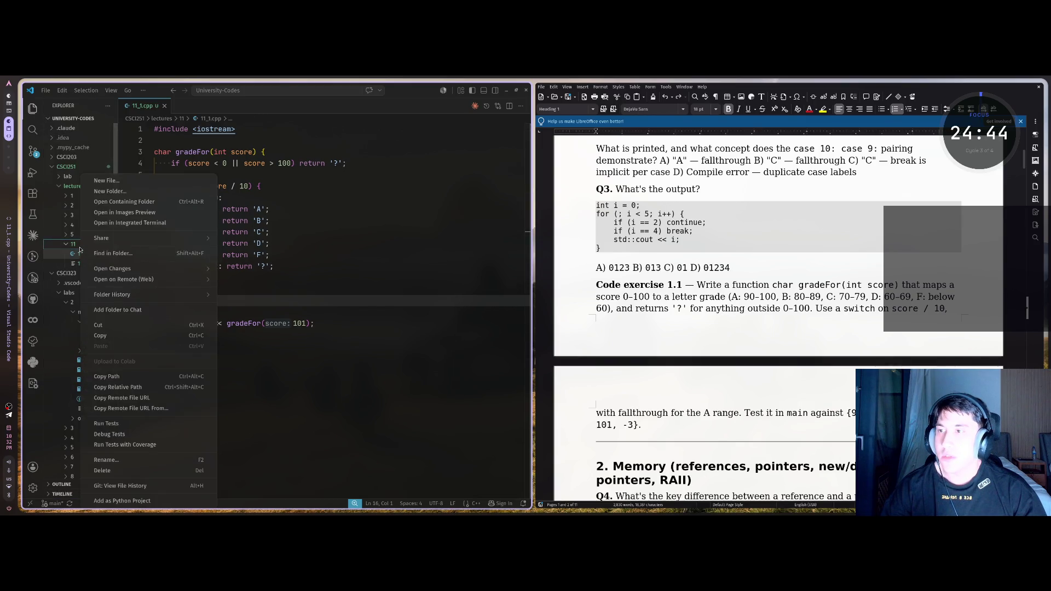
pyautogui.press('super+2')
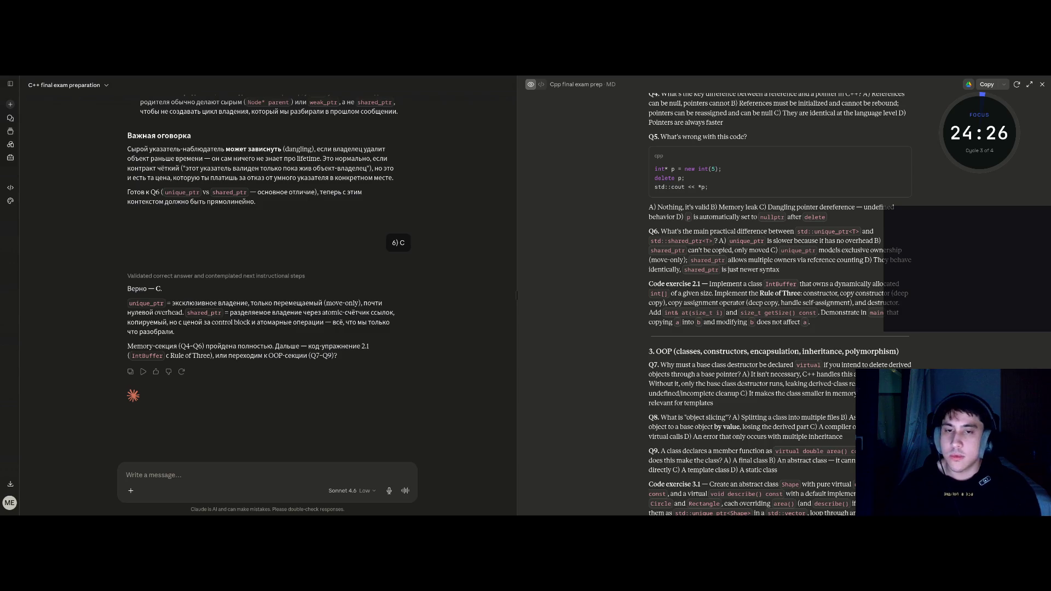
pyautogui.press('super+2')
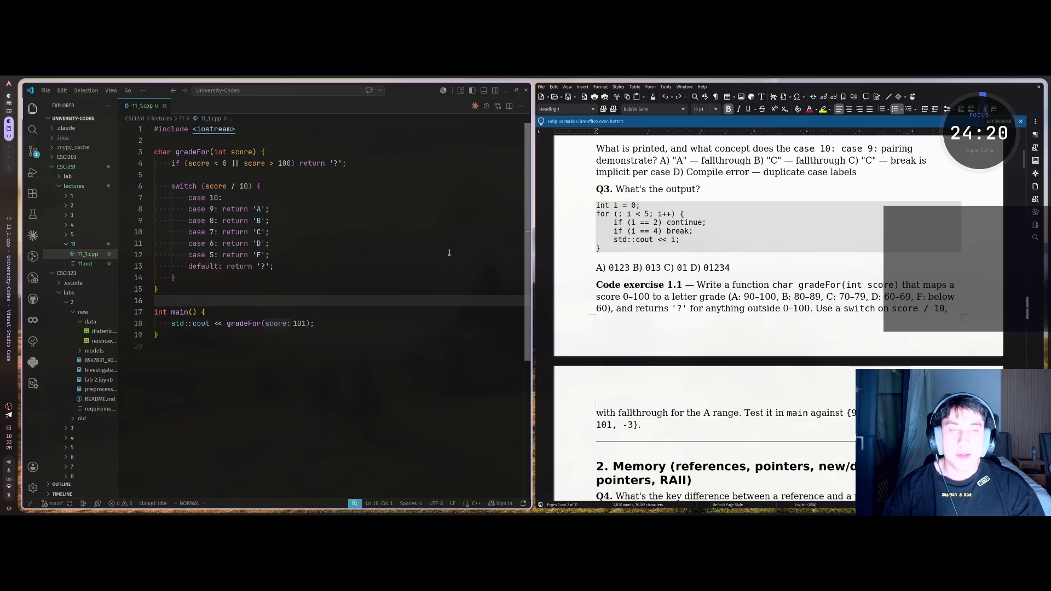
pyautogui.rightClick(78, 253)
pyautogui.press('Escape')
# Step: Create a new file named 11_2.cpp inside folder 11
pyautogui.rightClick(76, 244)
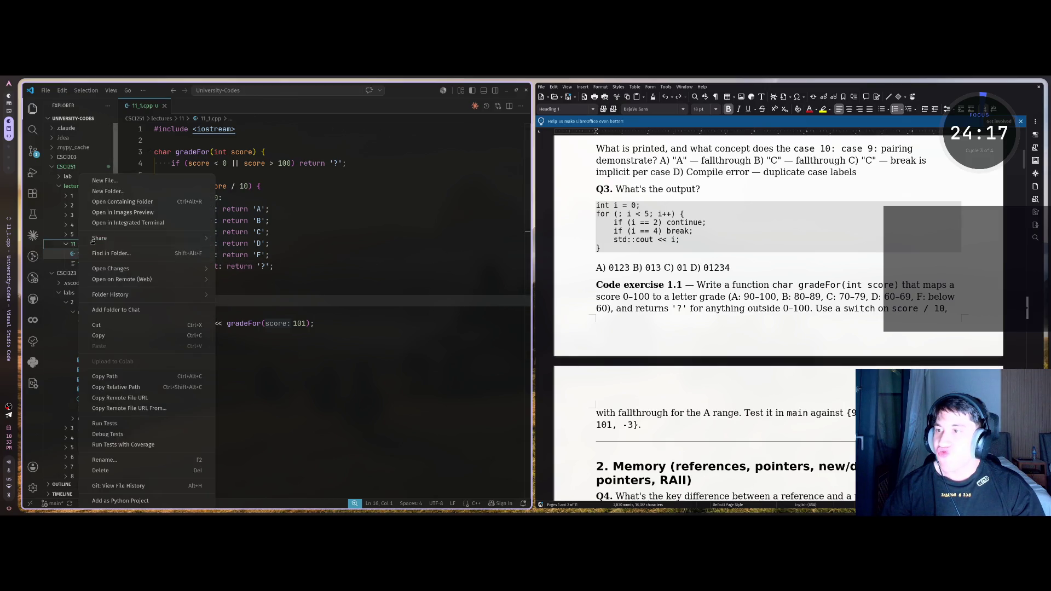
pyautogui.click(128, 185)
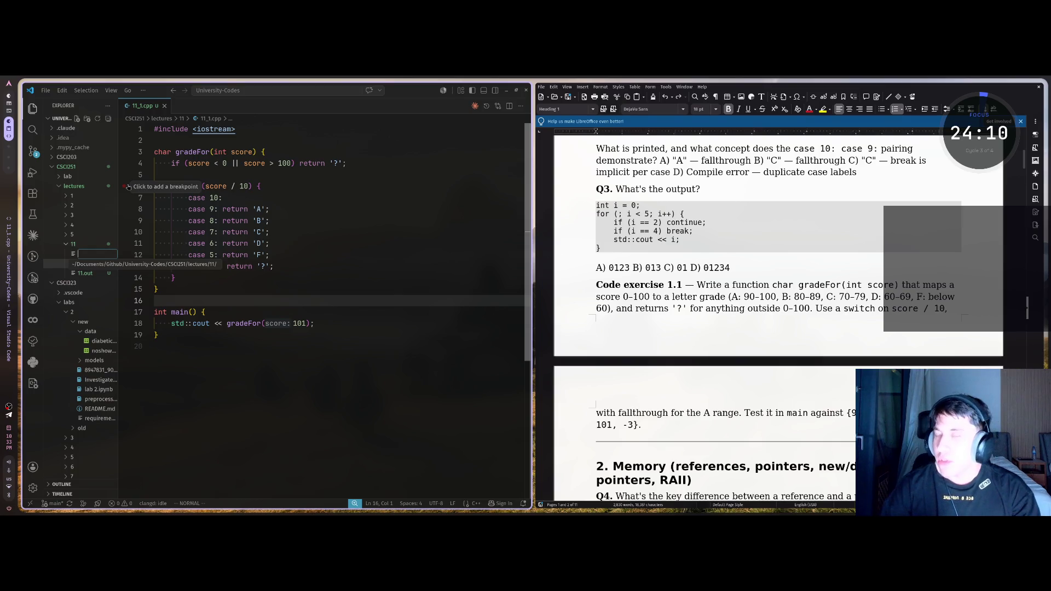
pyautogui.write('11_1.cp')
pyautogui.press('BackSpace')
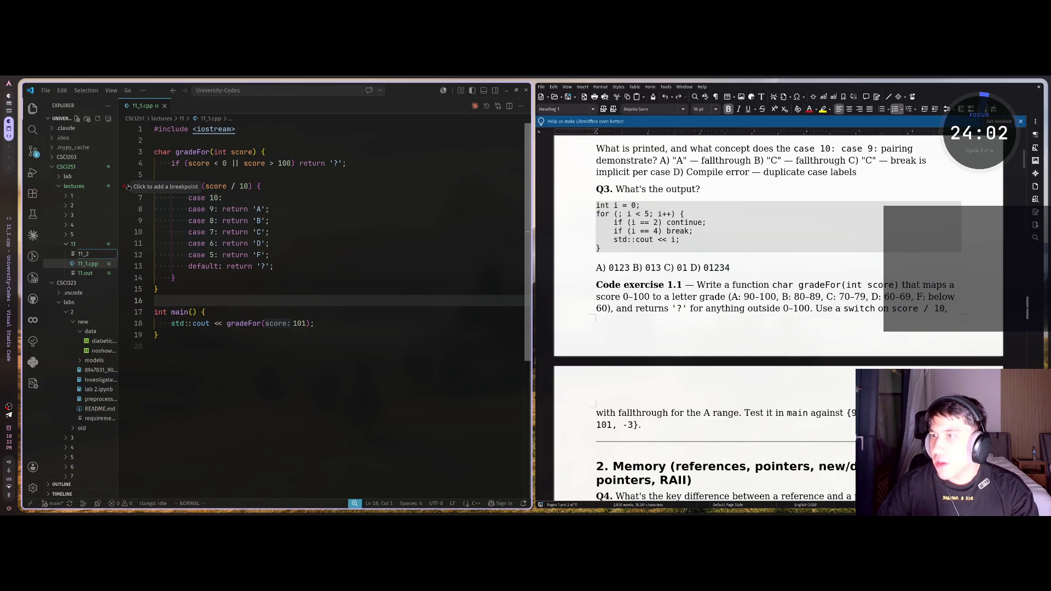
pyautogui.write('p')
pyautogui.press('Return')
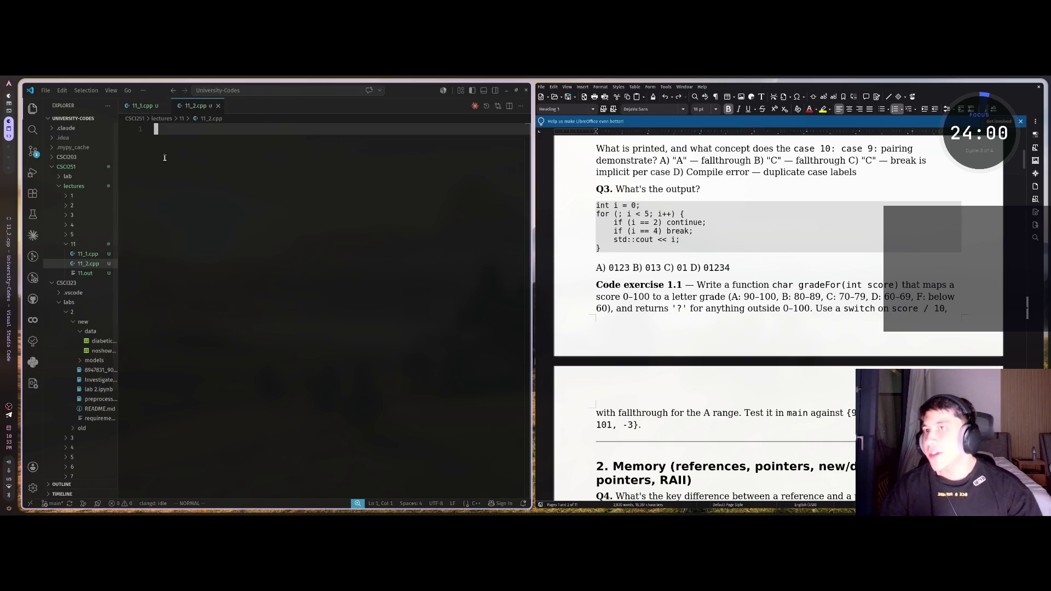
# Step: Close the 11_1.cpp tab and hide the sidebar to widen the editor
pyautogui.click(162, 111)
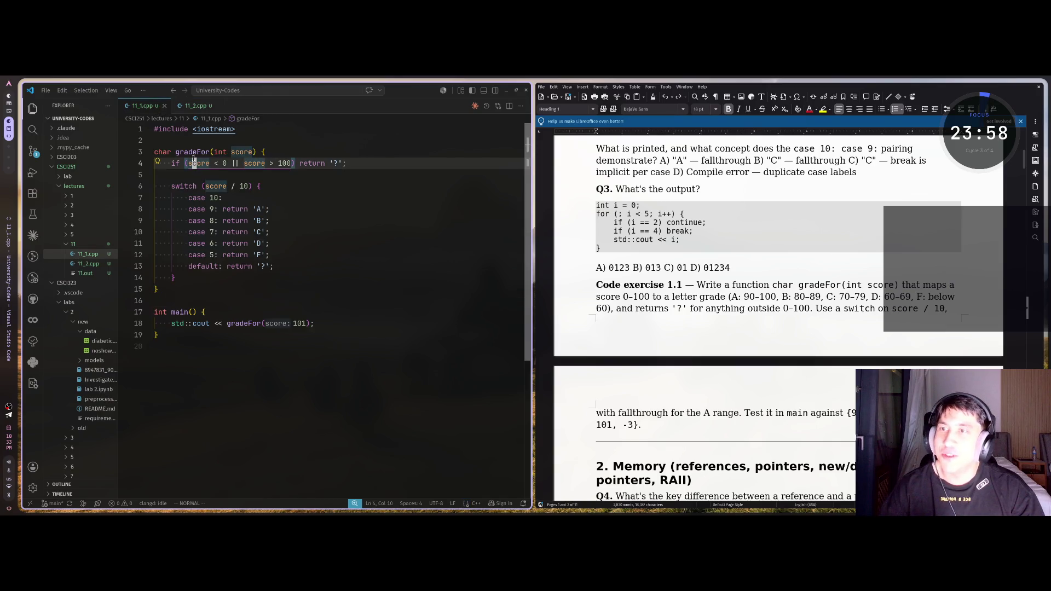
pyautogui.click(165, 106)
pyautogui.hotkey('ctrl', 'b')
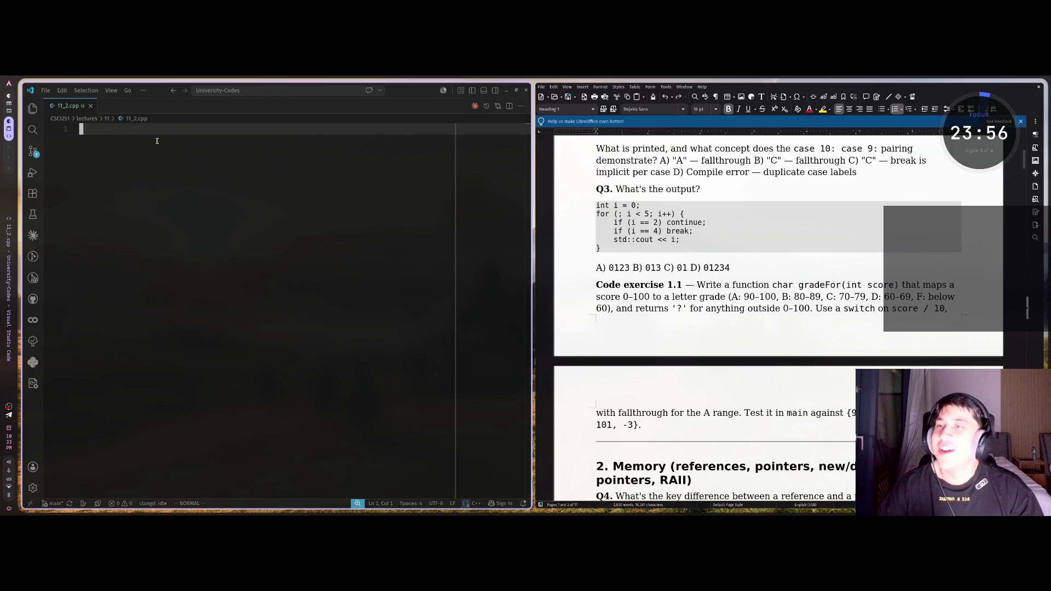
# Step: Add #include <iostream> at the top of 11_2.cpp and save it
pyautogui.write('i')
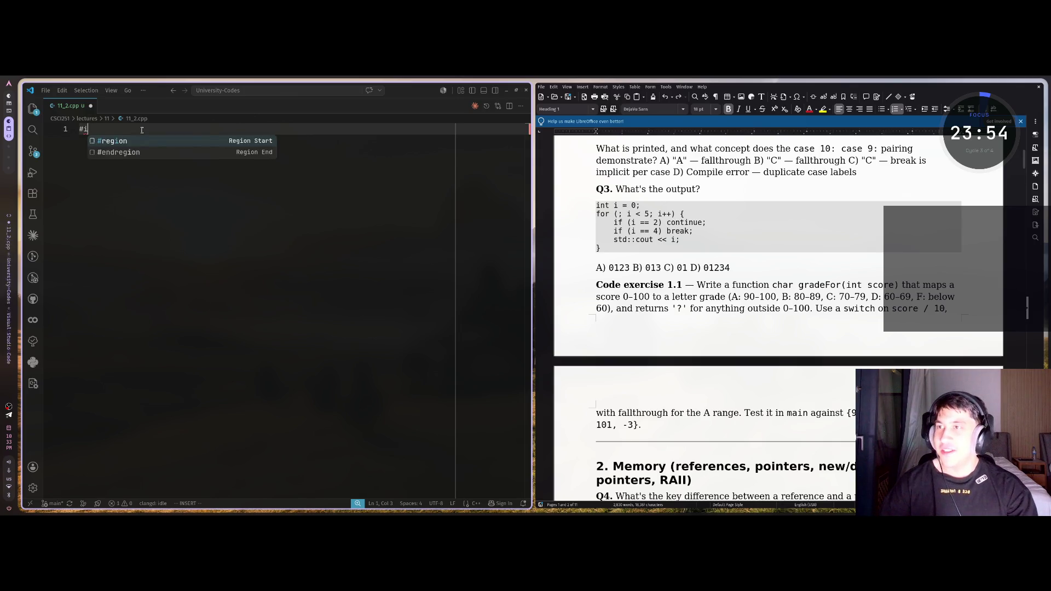
pyautogui.write('#include <iostream')
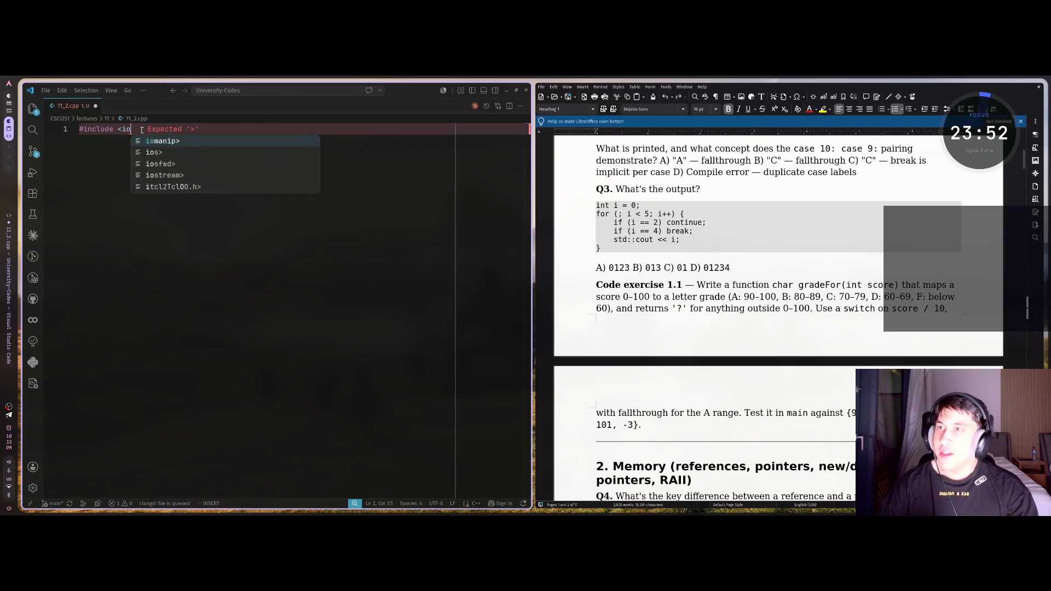
pyautogui.press('Return')
pyautogui.press('Return')
pyautogui.press('Return')
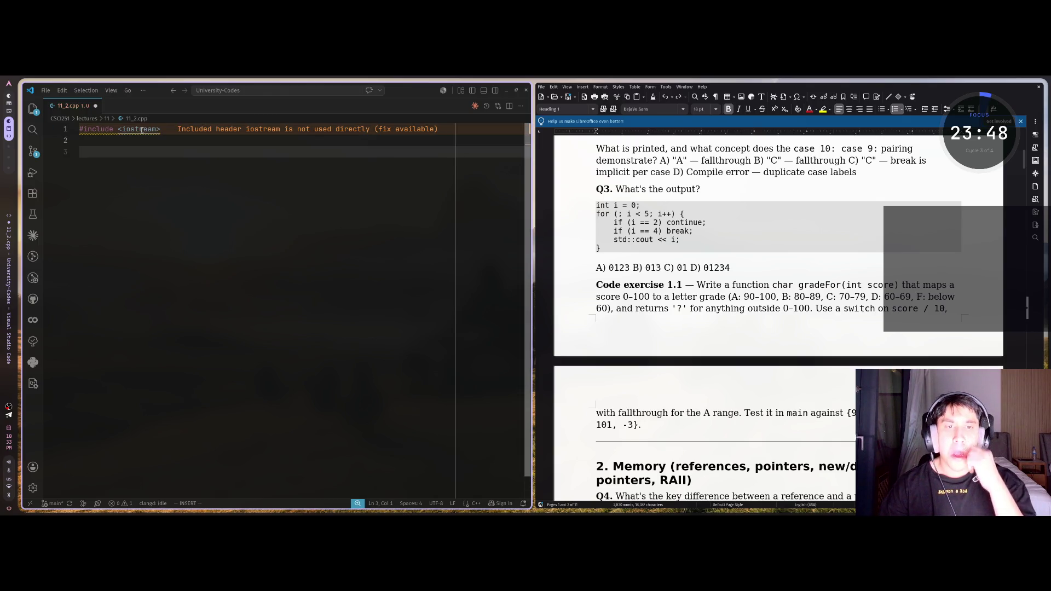
pyautogui.hotkey('ctrl', 's')
pyautogui.scroll(-5, 733, 228)
pyautogui.scroll(-6, 732, 228)
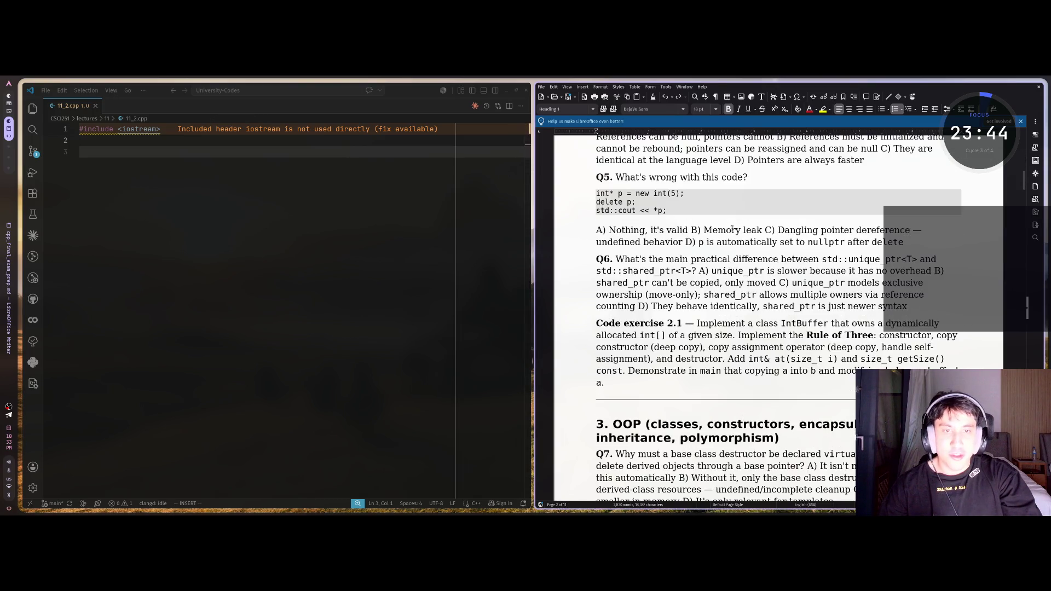
pyautogui.scroll(-1, 732, 228)
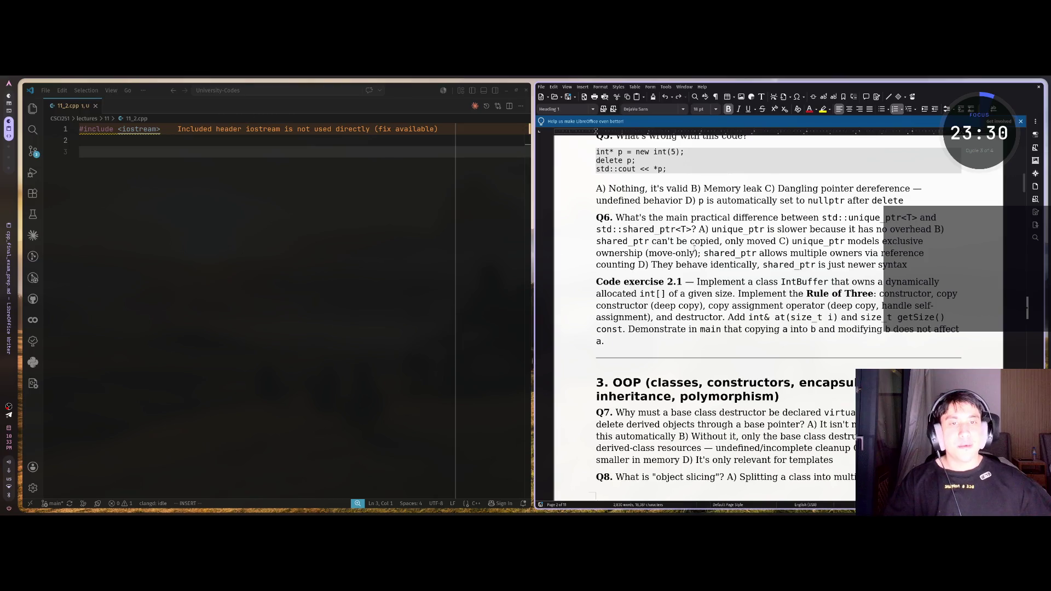
pyautogui.scroll(3, 758, 380)
pyautogui.scroll(-4, 758, 379)
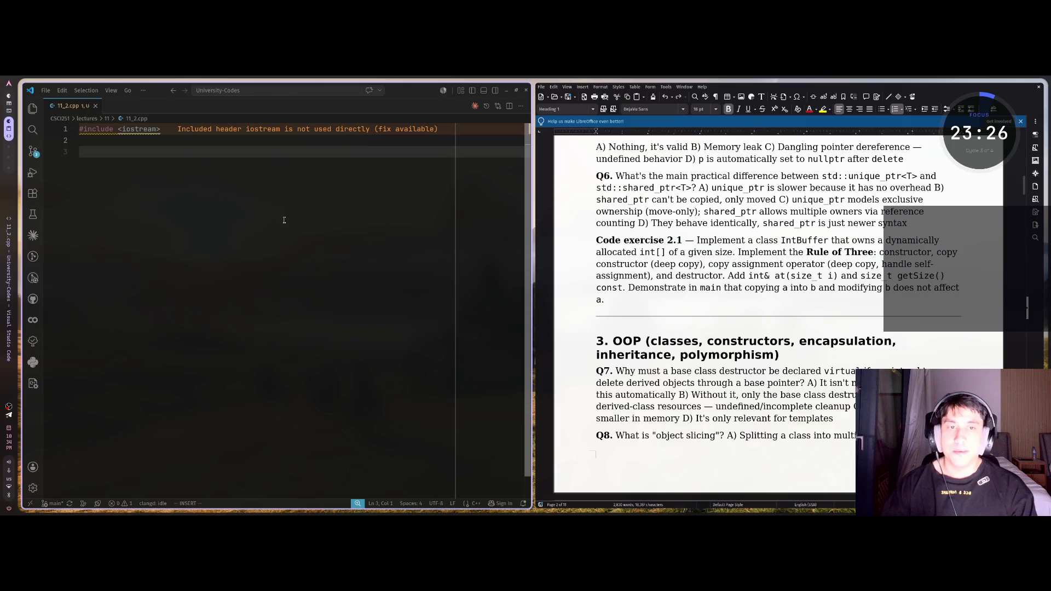
# Step: Start a class IntBuffer with an opening brace and a private: label
pyautogui.write('class INT')
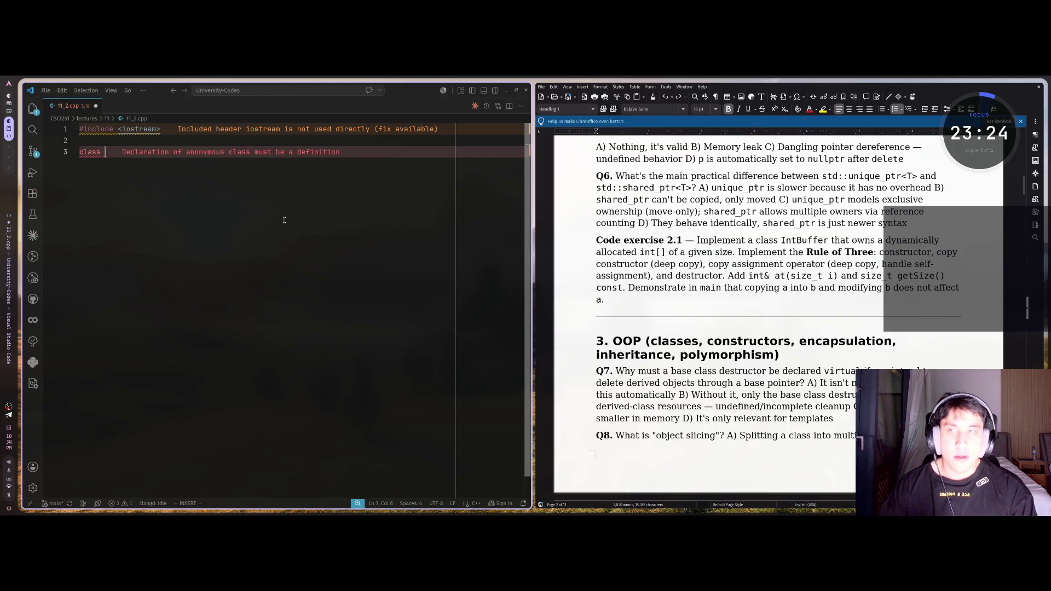
pyautogui.press('BackSpace')
pyautogui.press('BackSpace')
pyautogui.write('nt')
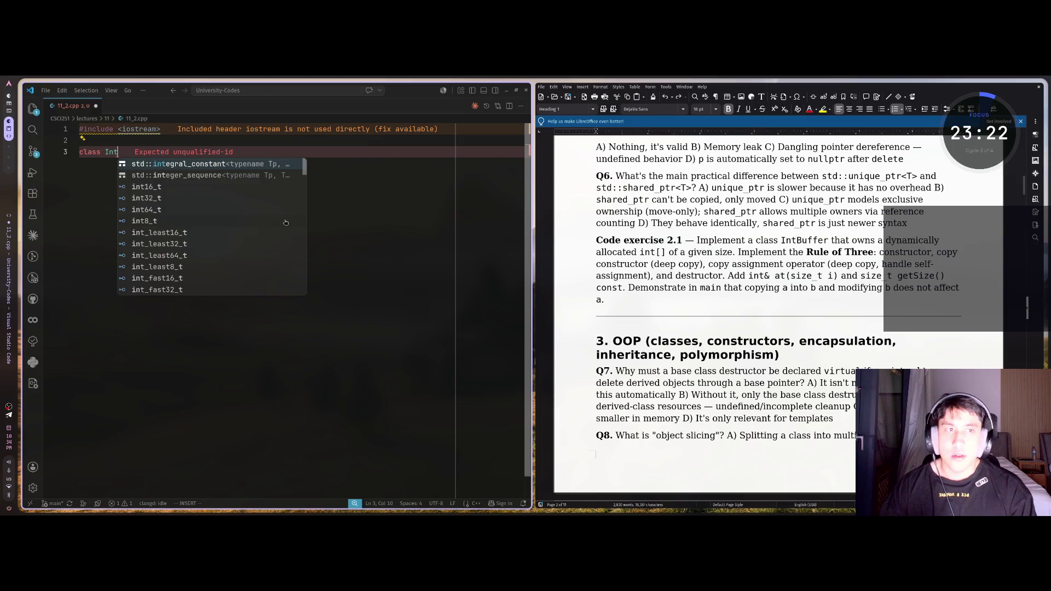
pyautogui.write('Buffer')
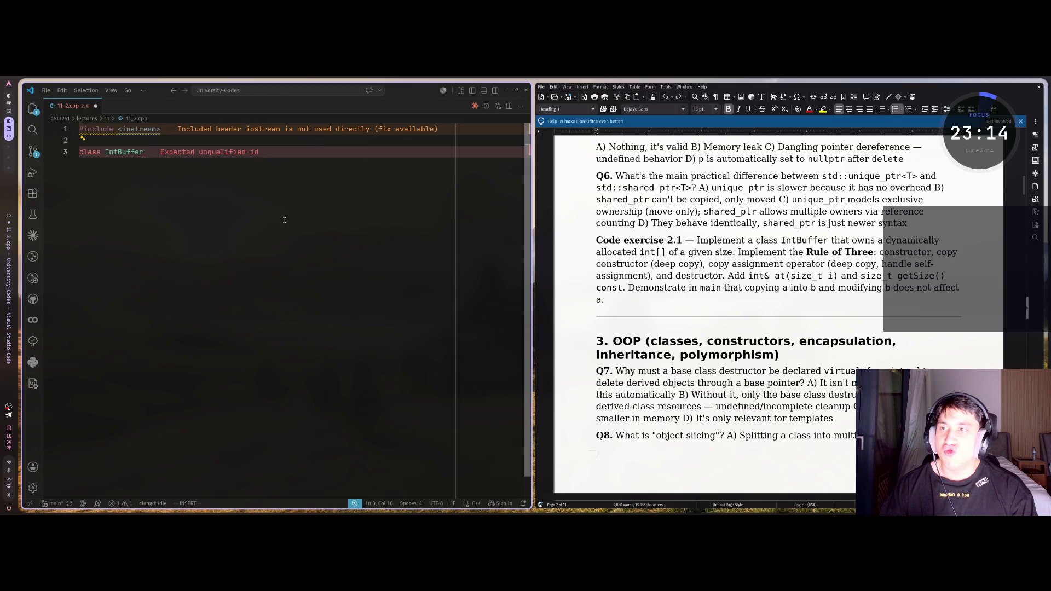
pyautogui.write('{')
pyautogui.press('Return')
pyautogui.write('p')
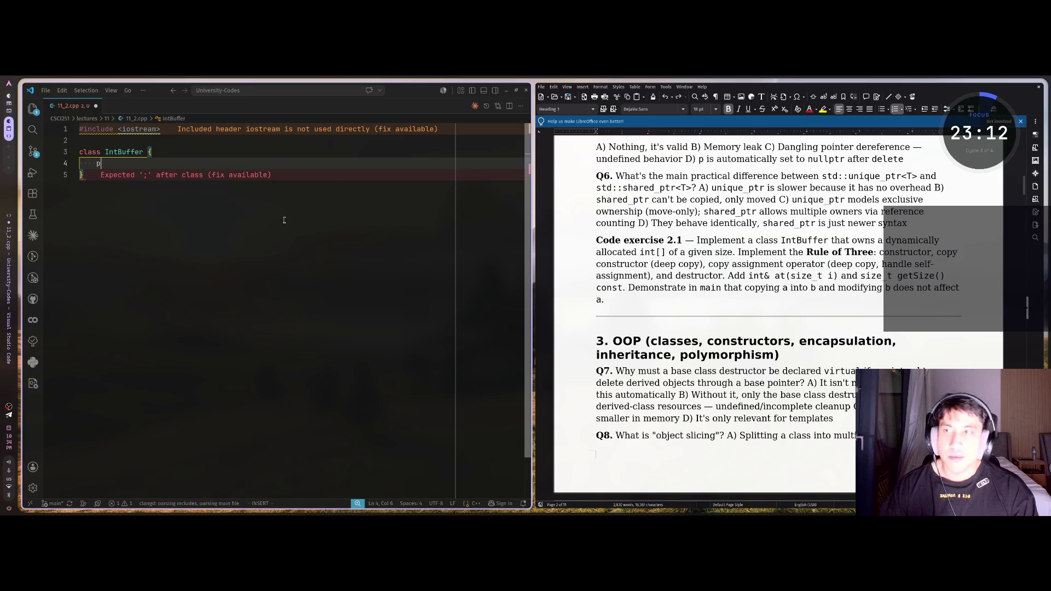
pyautogui.write('ri')
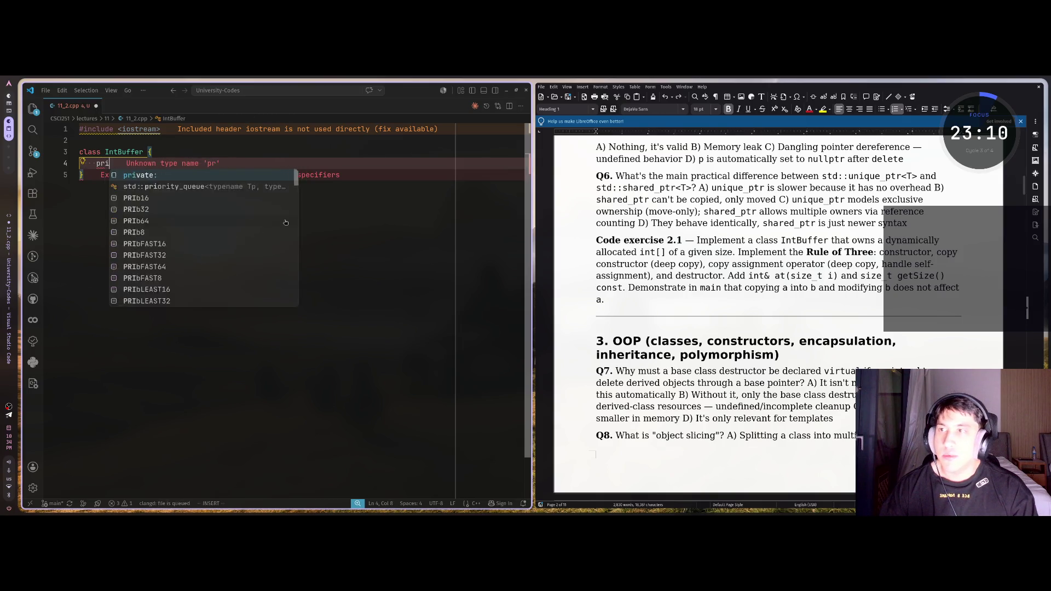
pyautogui.press('Tab')
pyautogui.press('Escape')
pyautogui.press('.')
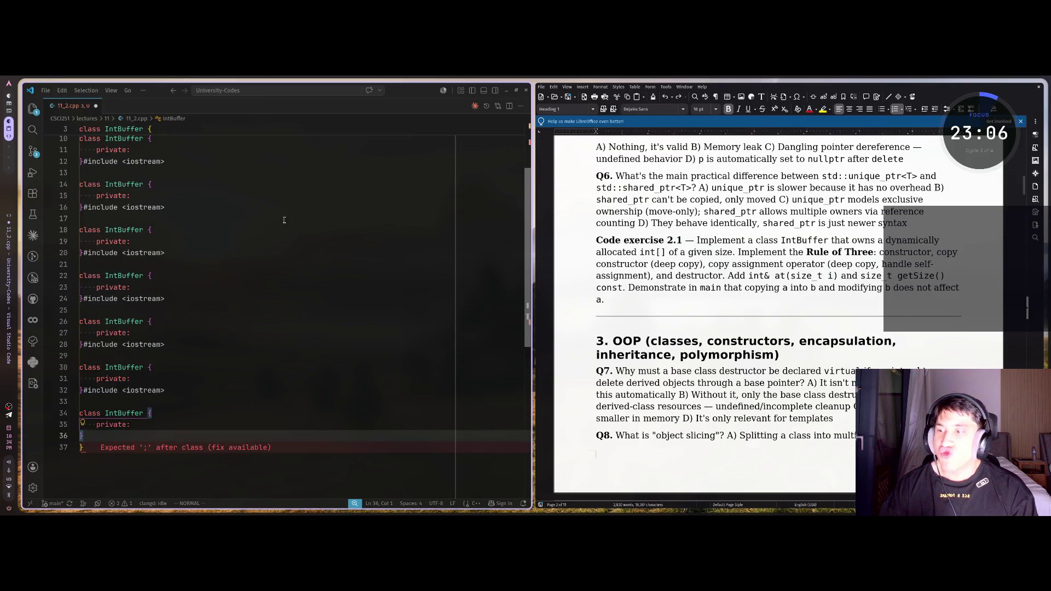
# Step: Undo the duplicated class blocks, outdent private: and open an empty line below it
pyautogui.press('u')
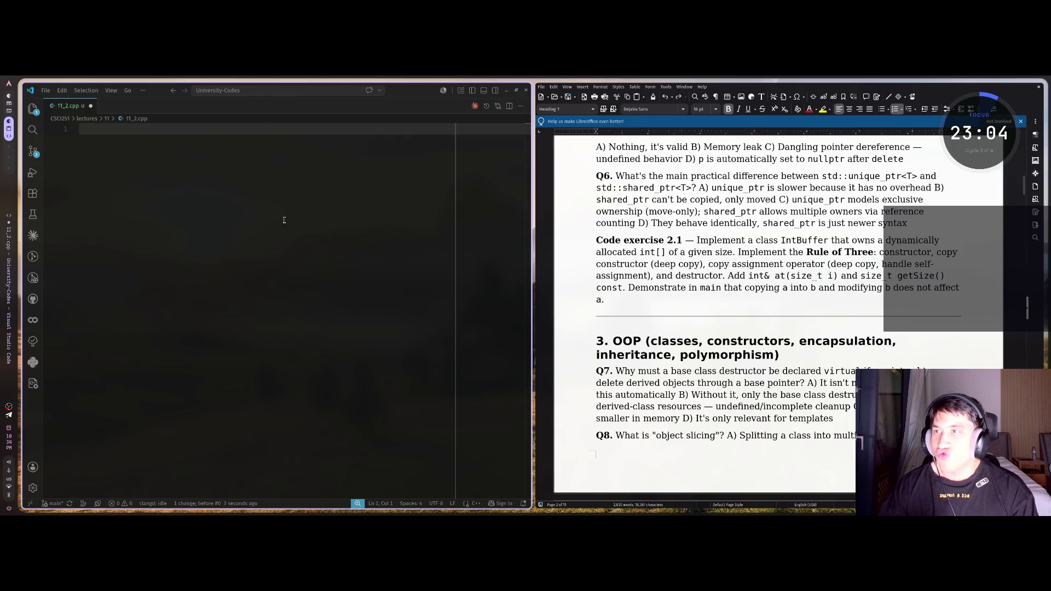
pyautogui.hotkey('ctrl', 'r')
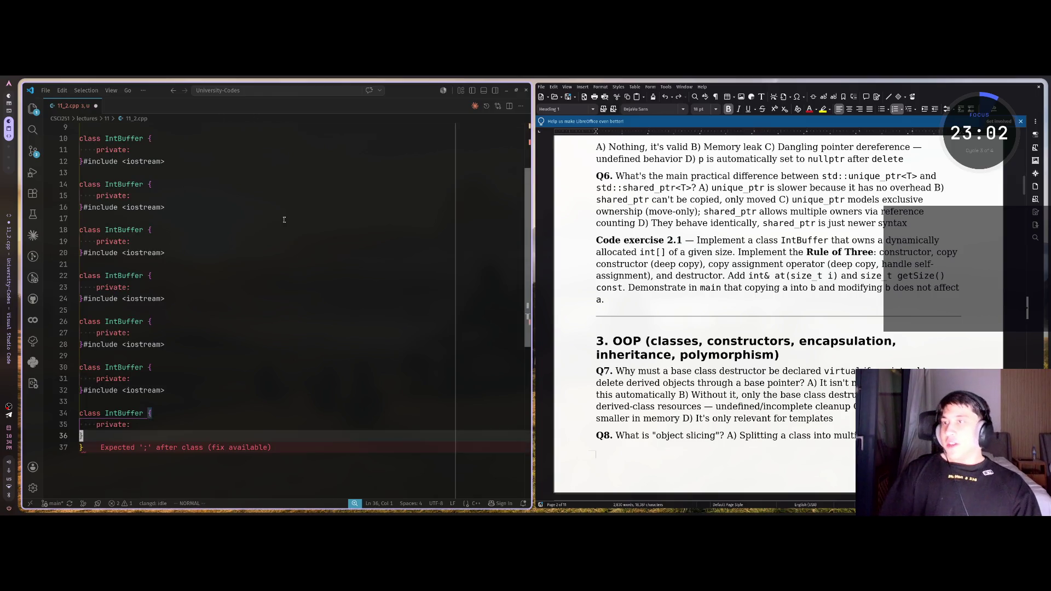
pyautogui.press('super')
pyautogui.press('Escape')
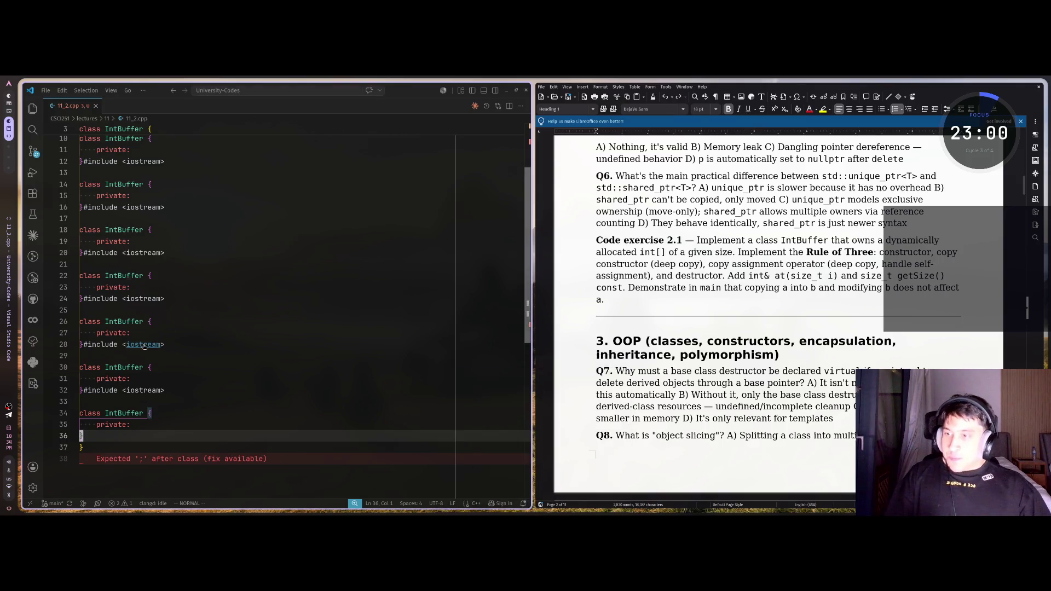
pyautogui.press('u')
pyautogui.press('u')
pyautogui.press('u')
pyautogui.press('u')
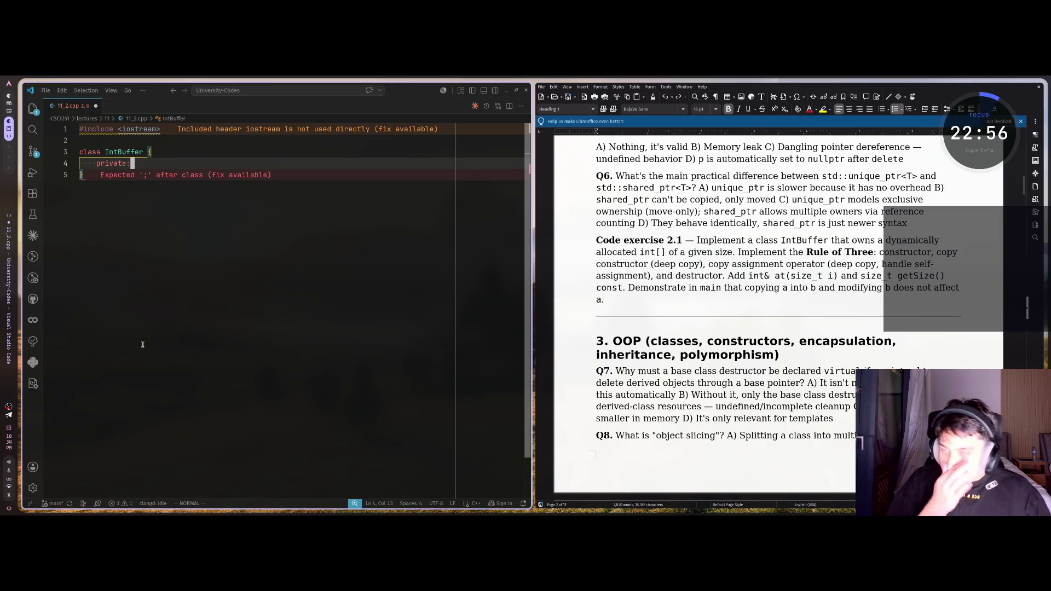
pyautogui.press('less')
pyautogui.press('less')
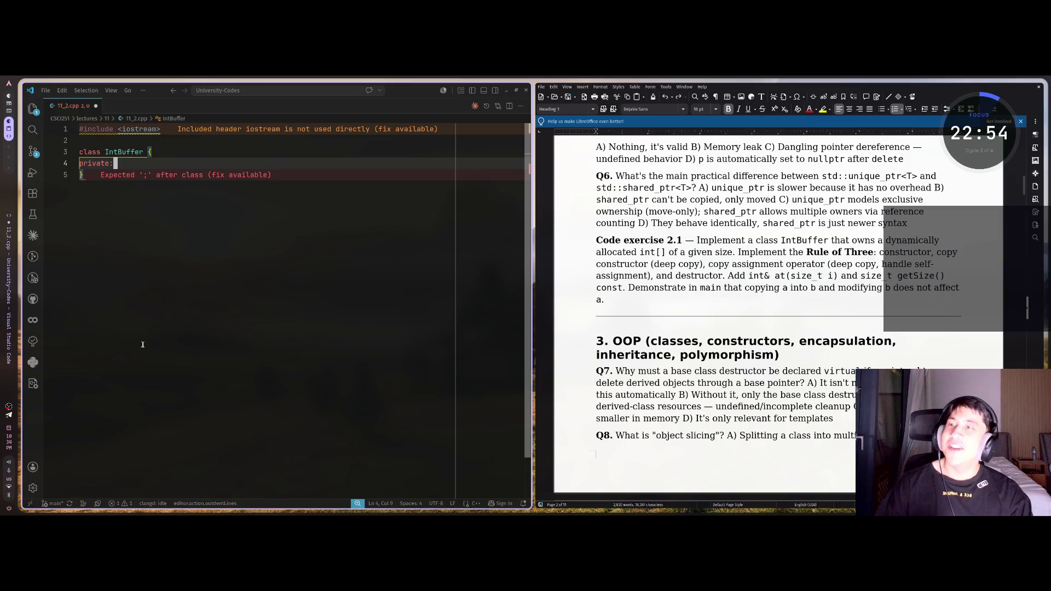
pyautogui.press('o')
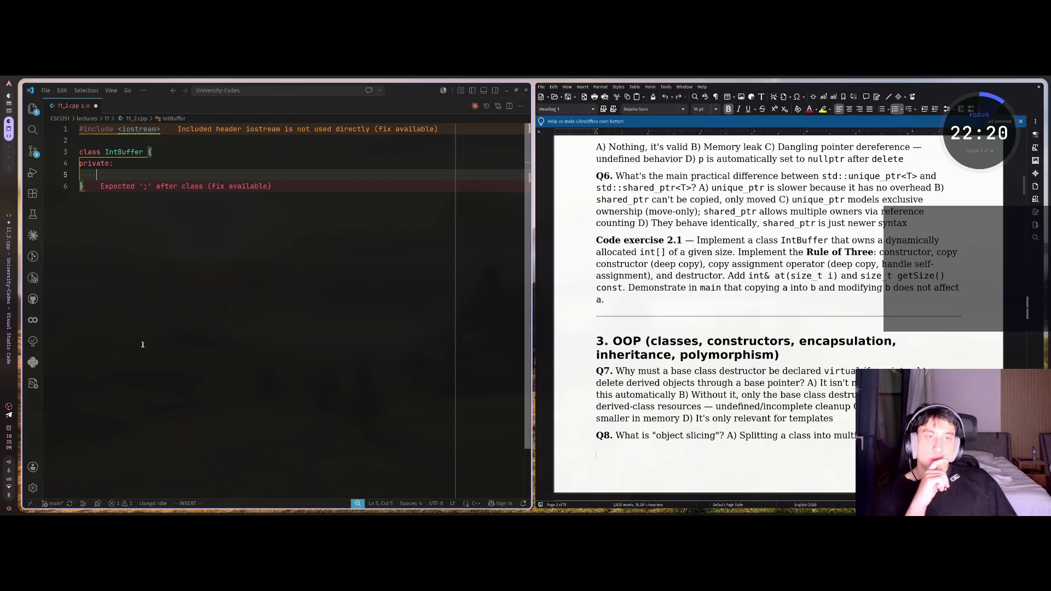
pyautogui.press('super+2')
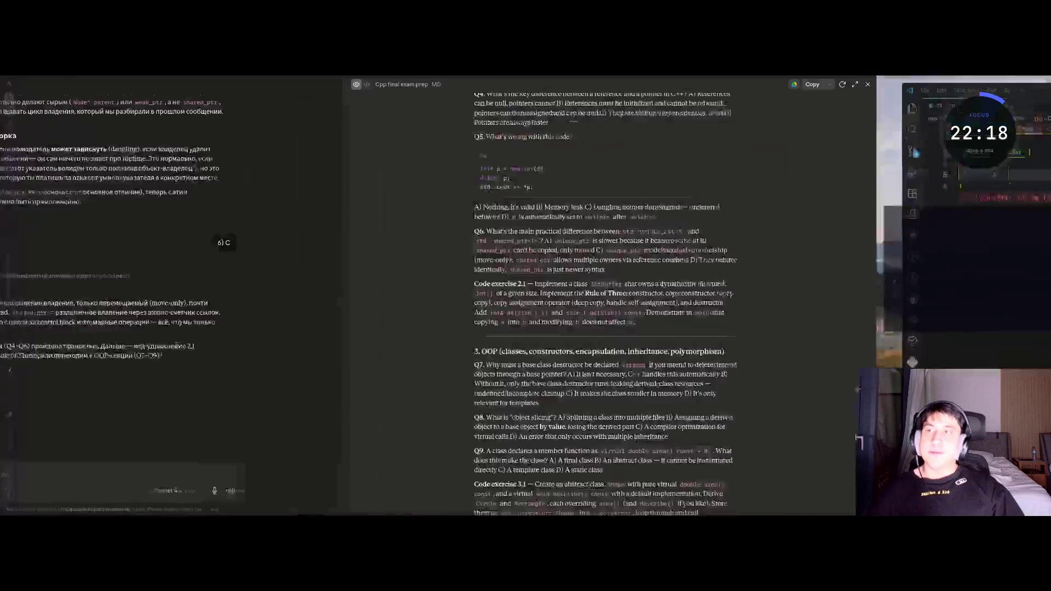
# Step: Send Claude the question 'в 2.1 должно быть поле с массивом int[]?'
pyautogui.write('в')
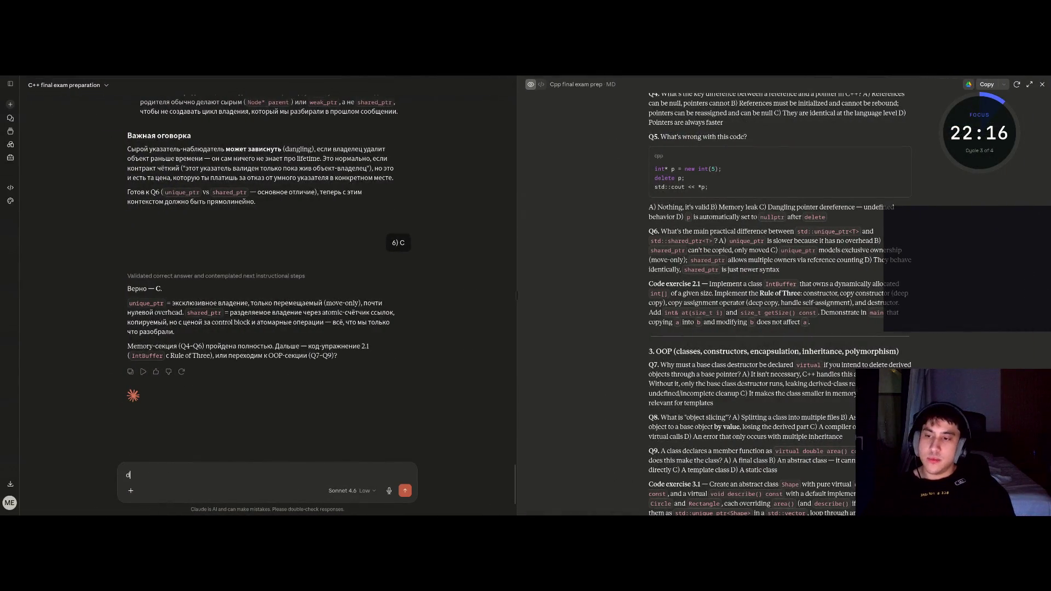
pyautogui.write(' 2ю')
pyautogui.write('1')
pyautogui.write('.1')
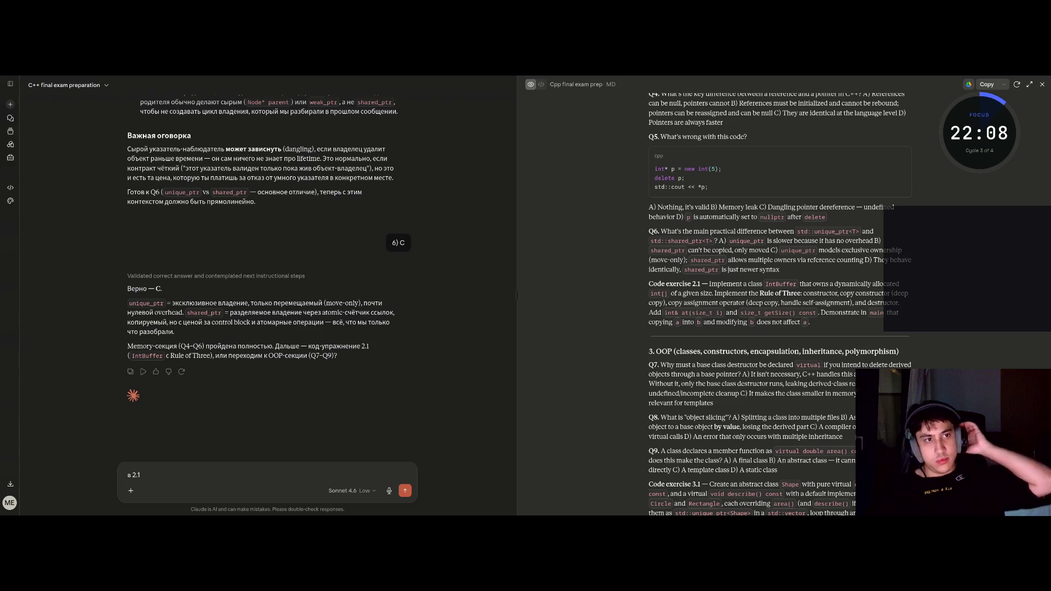
pyautogui.write('лжно быть поле')
pyautogui.moveTo(2, 296)
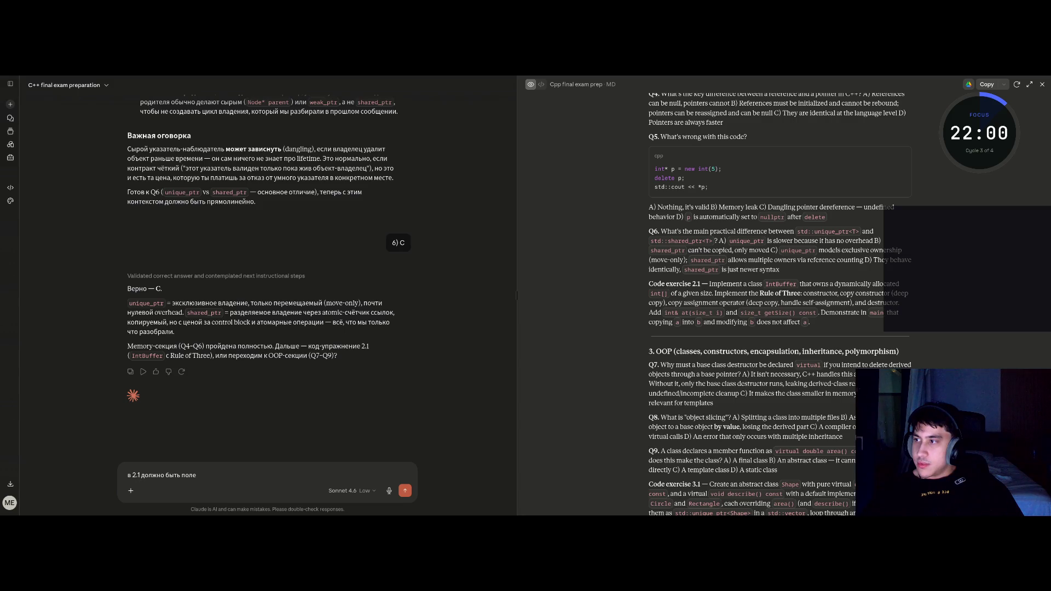
pyautogui.click(338, 471)
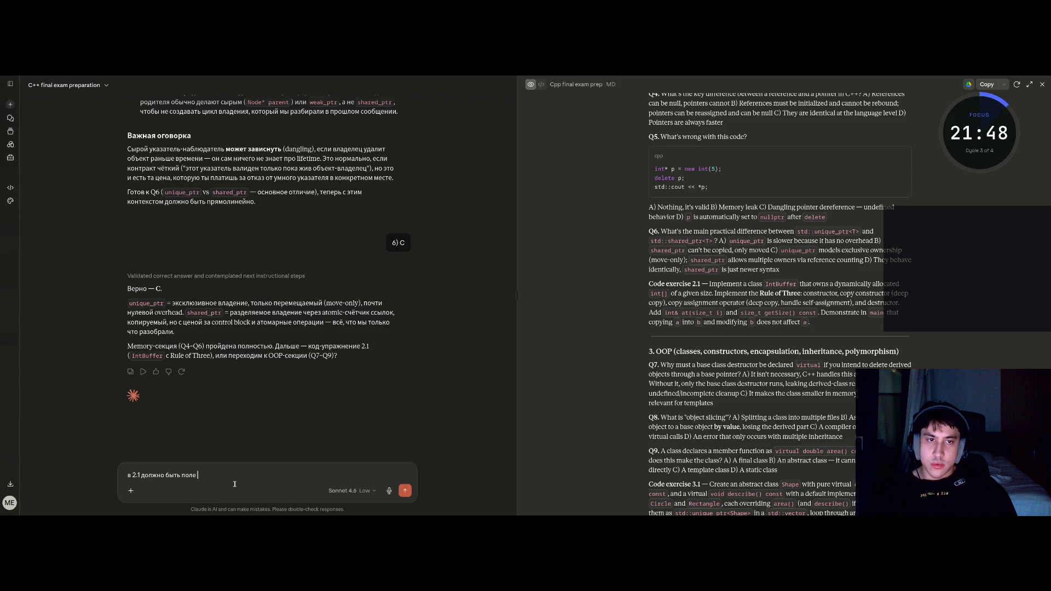
pyautogui.write('с массивом')
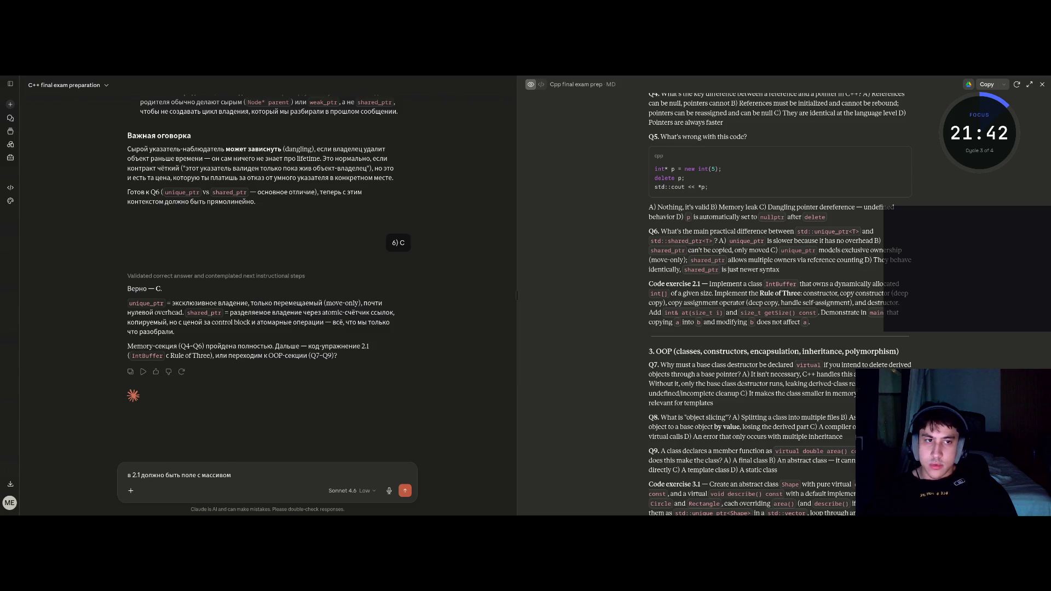
pyautogui.press('BackSpace')
pyautogui.write('p[]?')
pyautogui.press('Return')
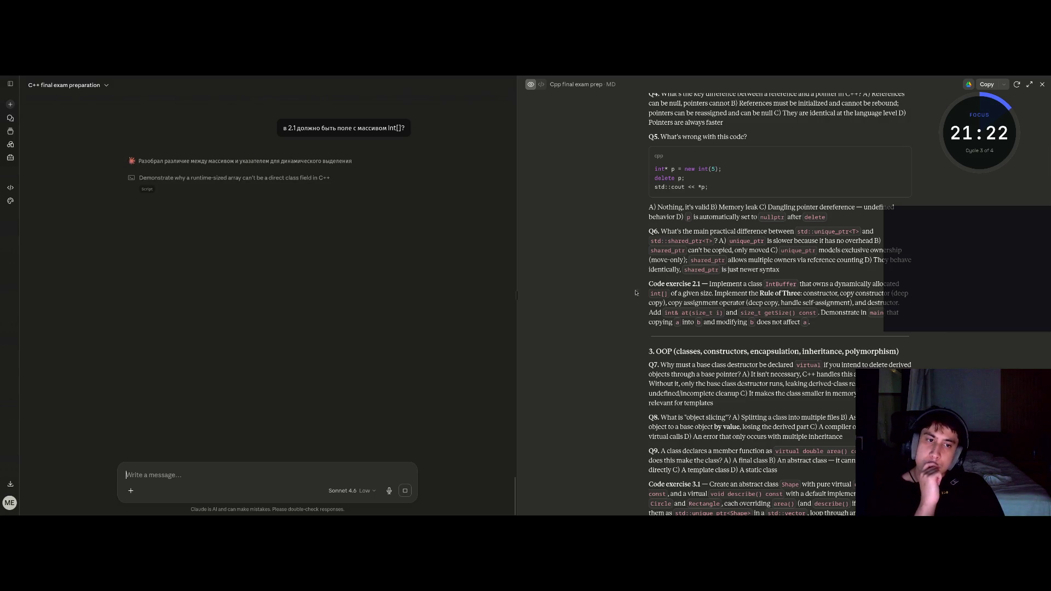
# Step: Scroll Claude's reply down to the Code 2.1 reference solution using an int* field
pyautogui.scroll(-15, 635, 293)
pyautogui.scroll(-7, 636, 421)
pyautogui.scroll(-5, 636, 421)
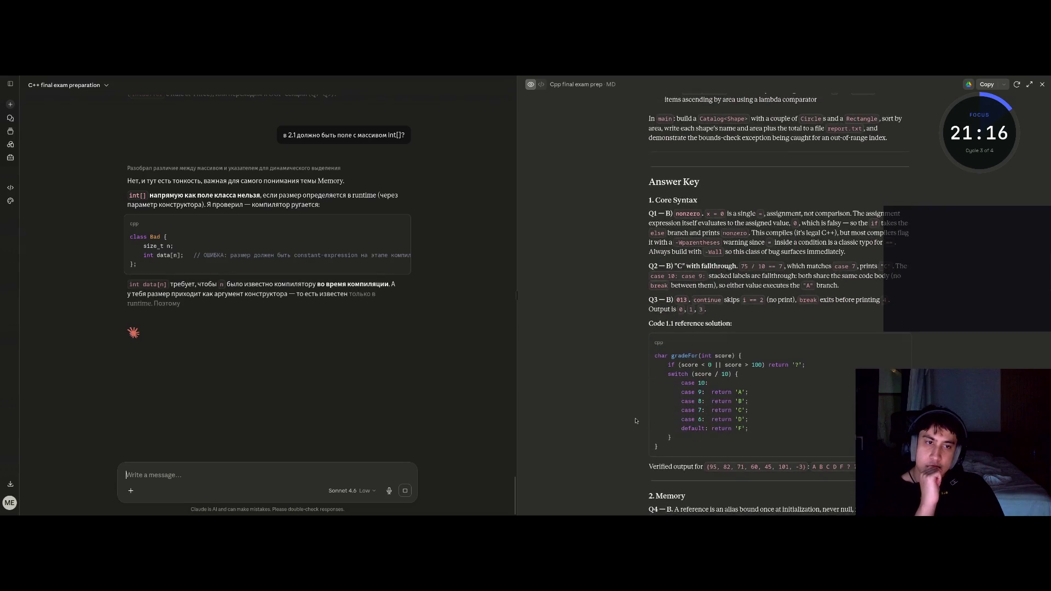
pyautogui.scroll(-2, 635, 421)
pyautogui.scroll(-4, 635, 420)
pyautogui.scroll(-3, 636, 421)
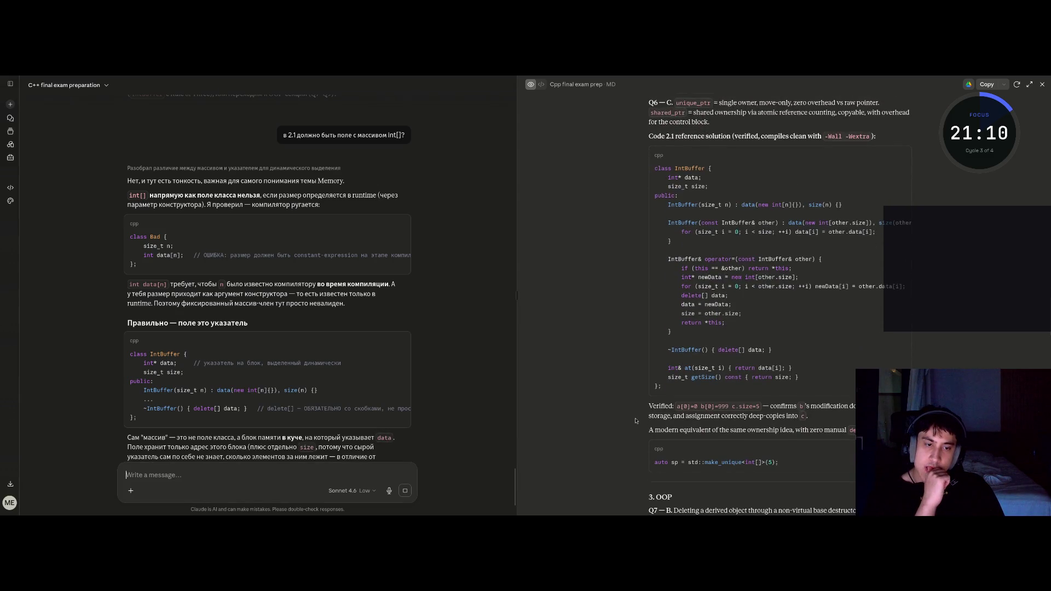
pyautogui.scroll(-3, 636, 421)
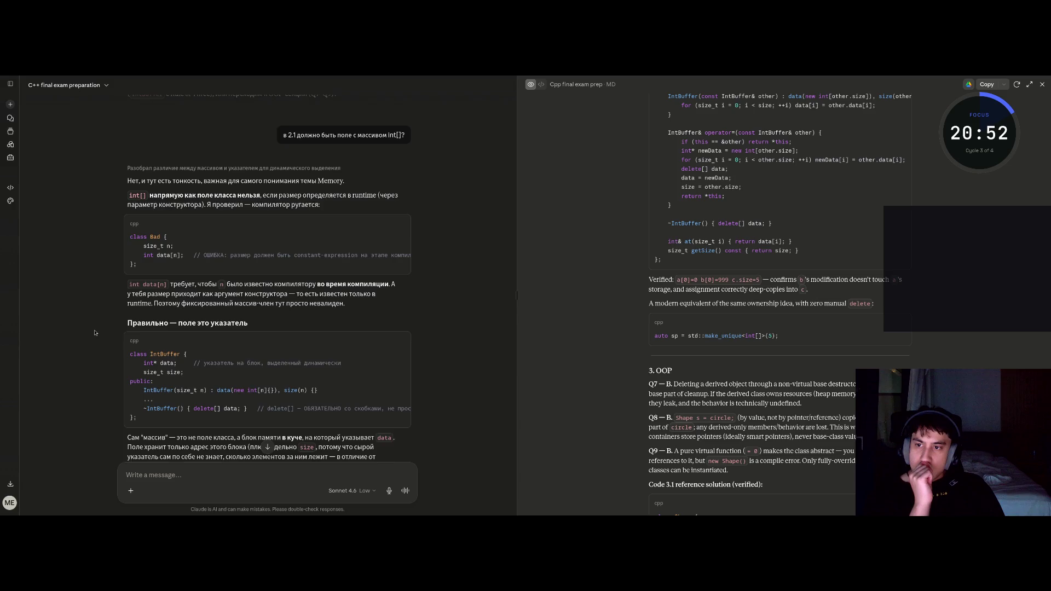
pyautogui.scroll(-1, 94, 332)
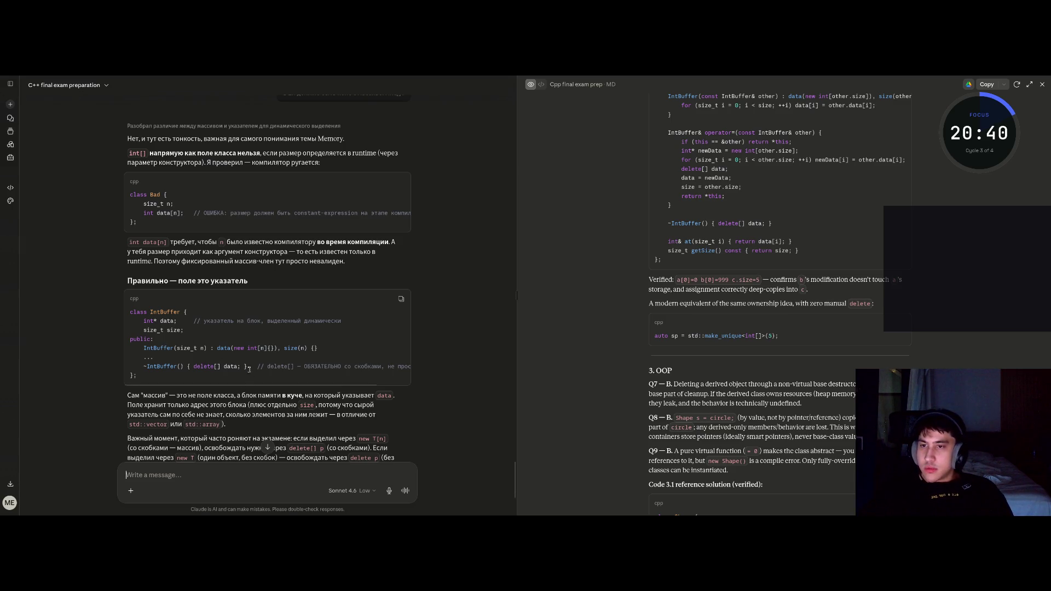
# Step: Highlight the destructor line in the Code 2.1 example, then return to VS Code
pyautogui.hscroll(2, 219, 378)
pyautogui.hscroll(-2, 213, 385)
pyautogui.moveTo(251, 366); pyautogui.dragTo(143, 362)
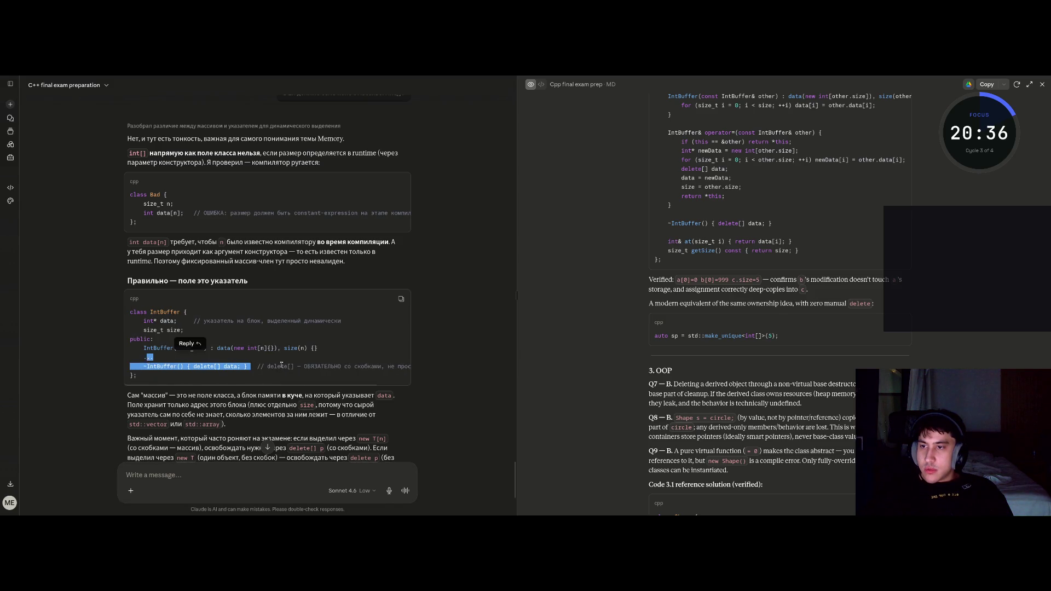
pyautogui.click(300, 377)
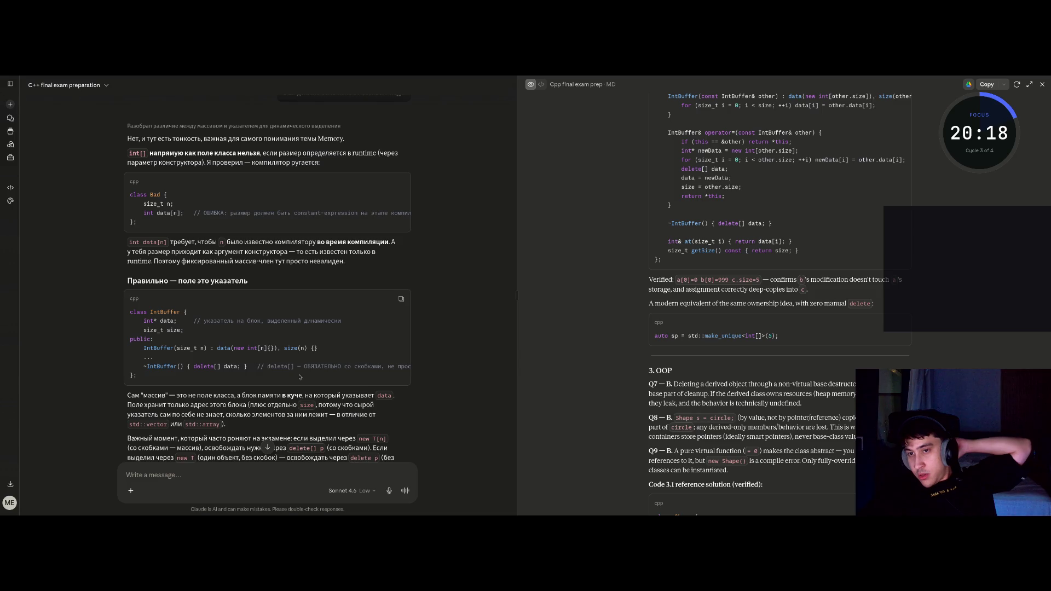
pyautogui.press('super+1')
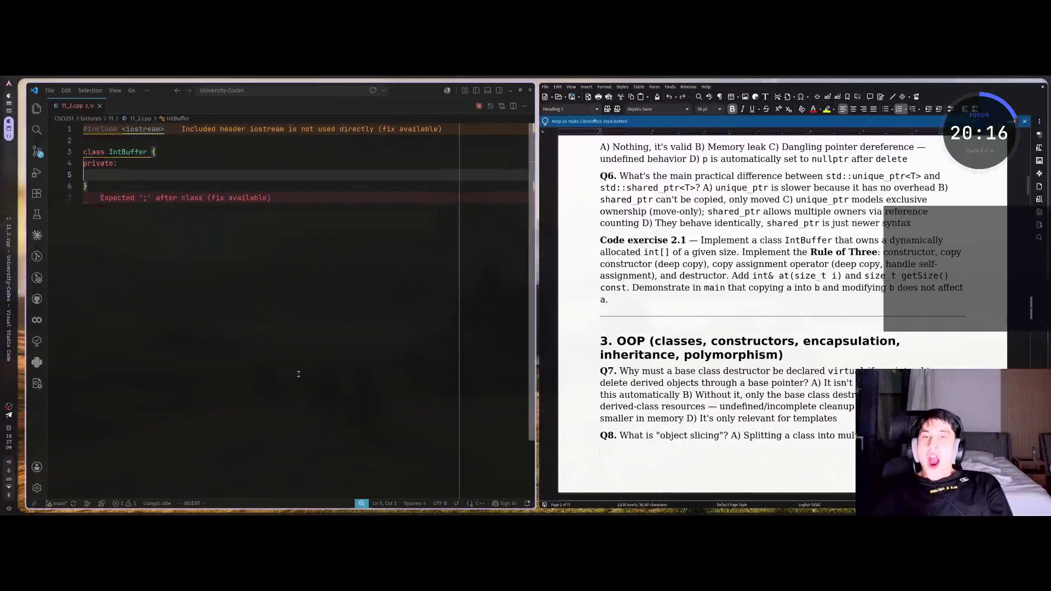
# Step: Begin a data member on line 5 of IntBuffer, deleting the first int* attempt
pyautogui.press('Tab')
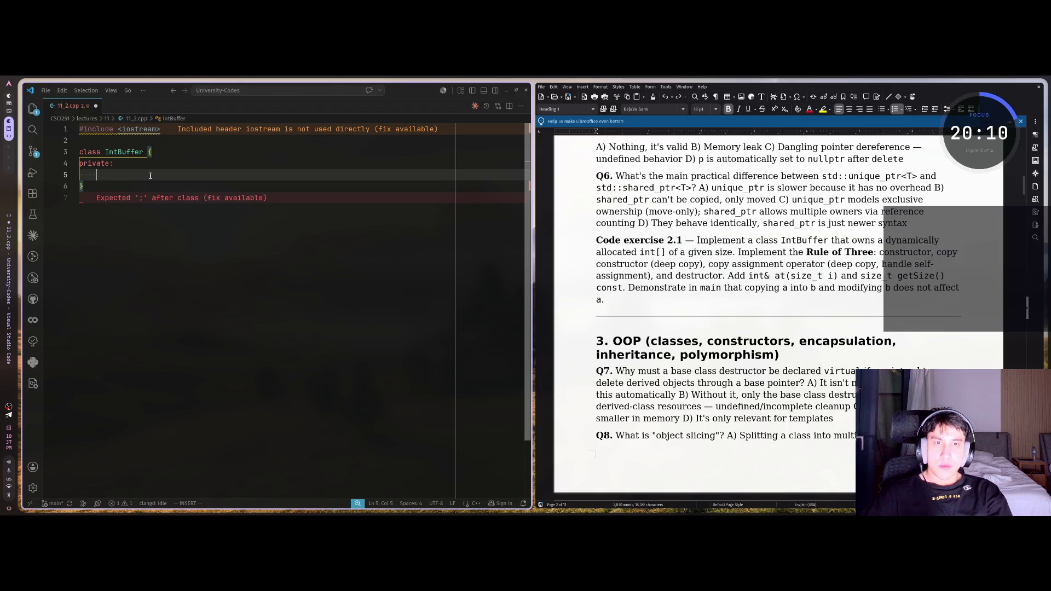
pyautogui.write('i')
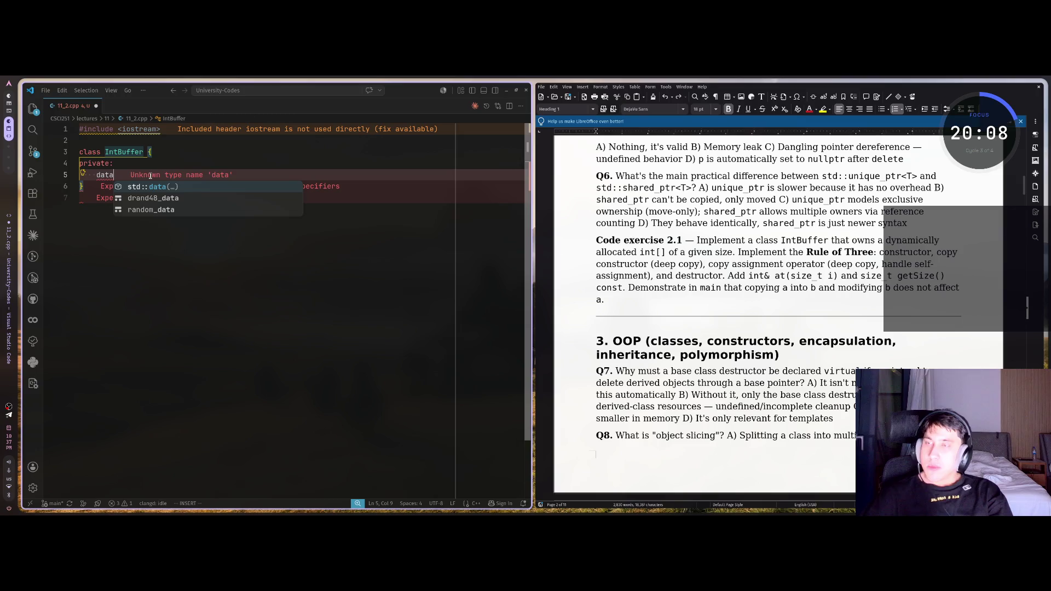
pyautogui.press('BackSpace')
pyautogui.write('i')
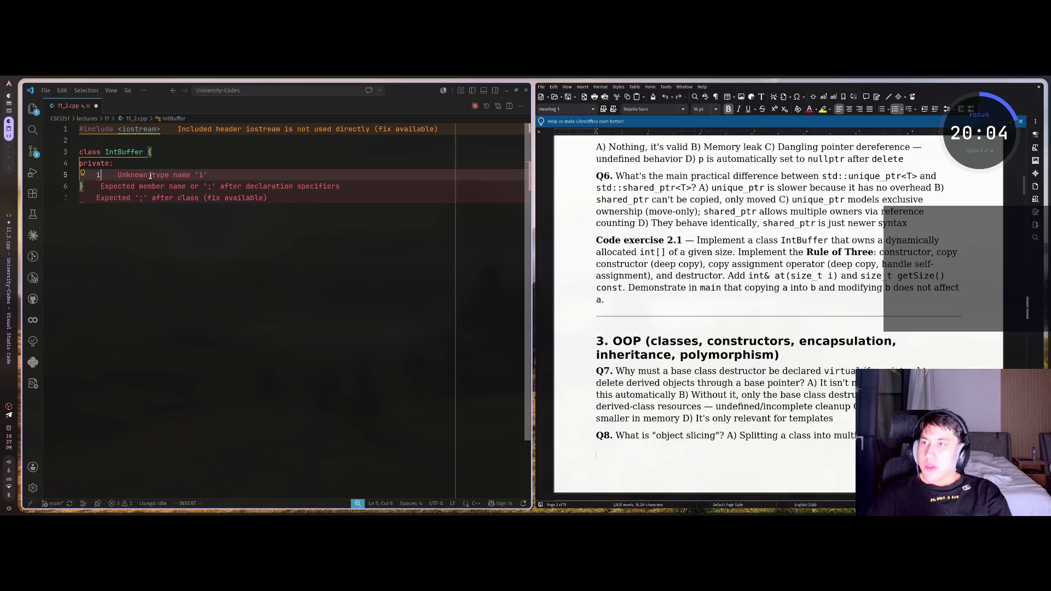
pyautogui.press('BackSpace')
pyautogui.write('<')
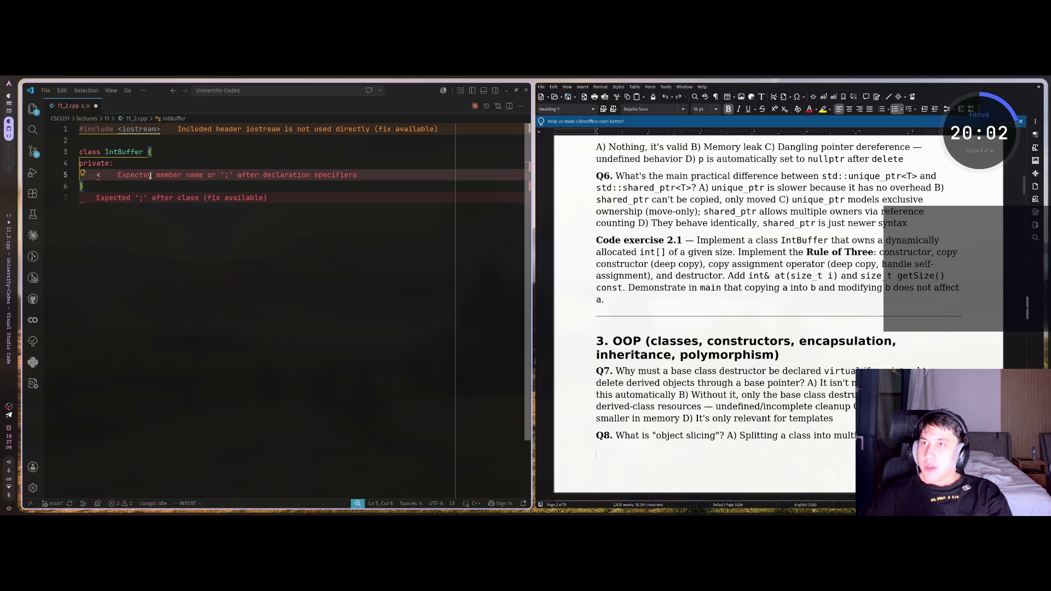
# Step: Start and discard a half-written message in Claude, then come back to the editor
pyautogui.press('super+2')
pyautogui.write('м')
pyautogui.write('те')
pyautogui.write('т и')
pyautogui.write('ьзо')
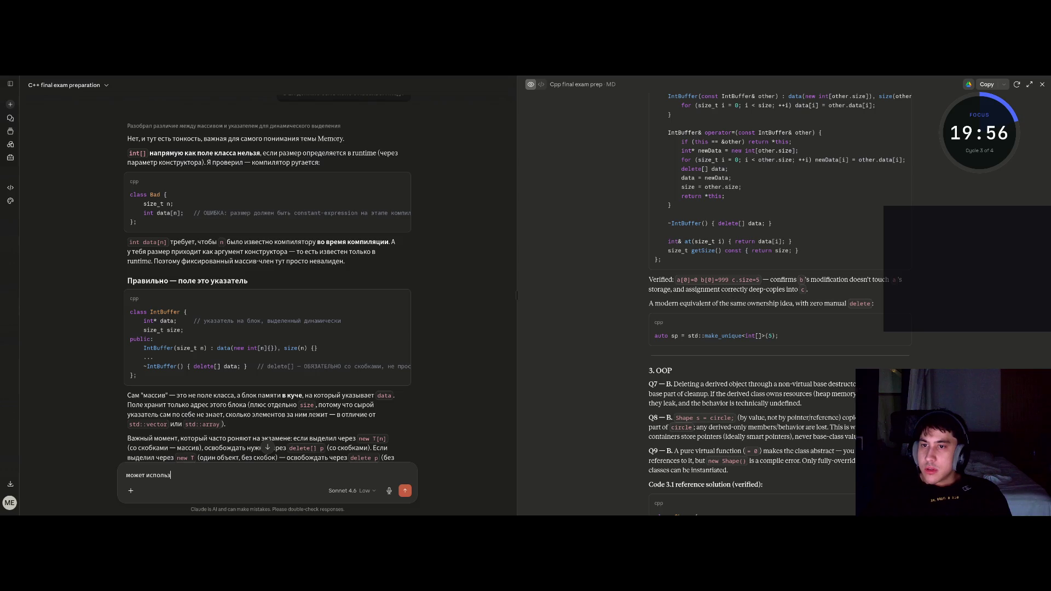
pyautogui.hotkey('ctrl', 'a')
pyautogui.press('BackSpace')
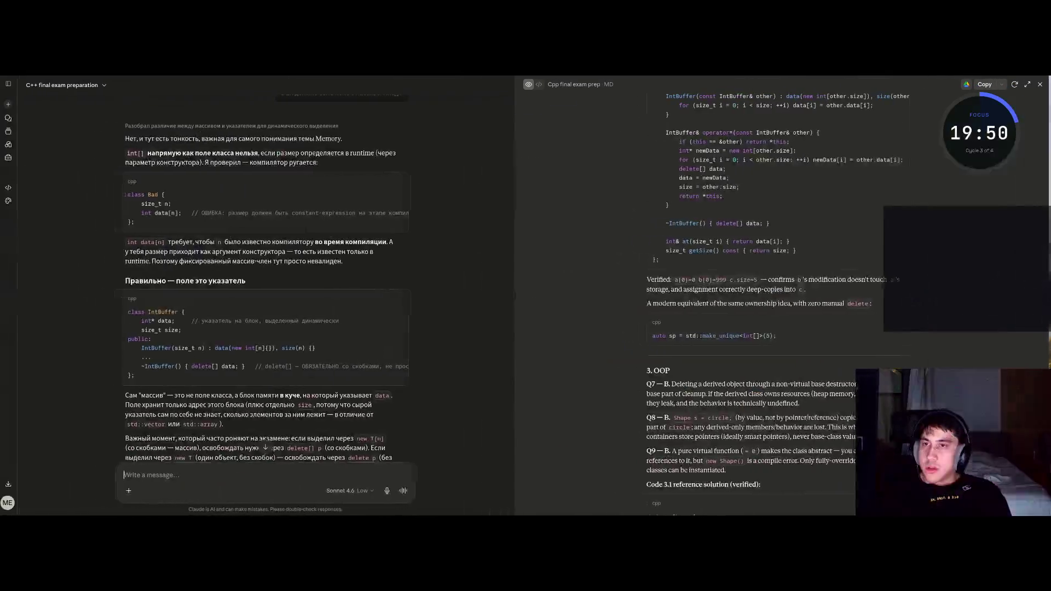
pyautogui.press('super+2')
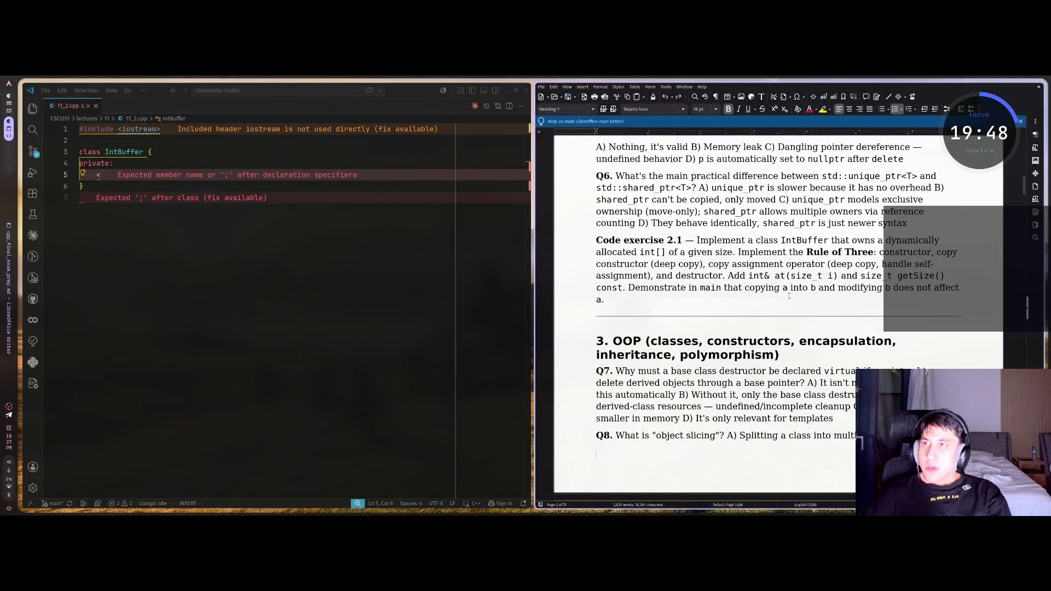
pyautogui.scroll(15, 789, 296)
pyautogui.scroll(-10, 635, 281)
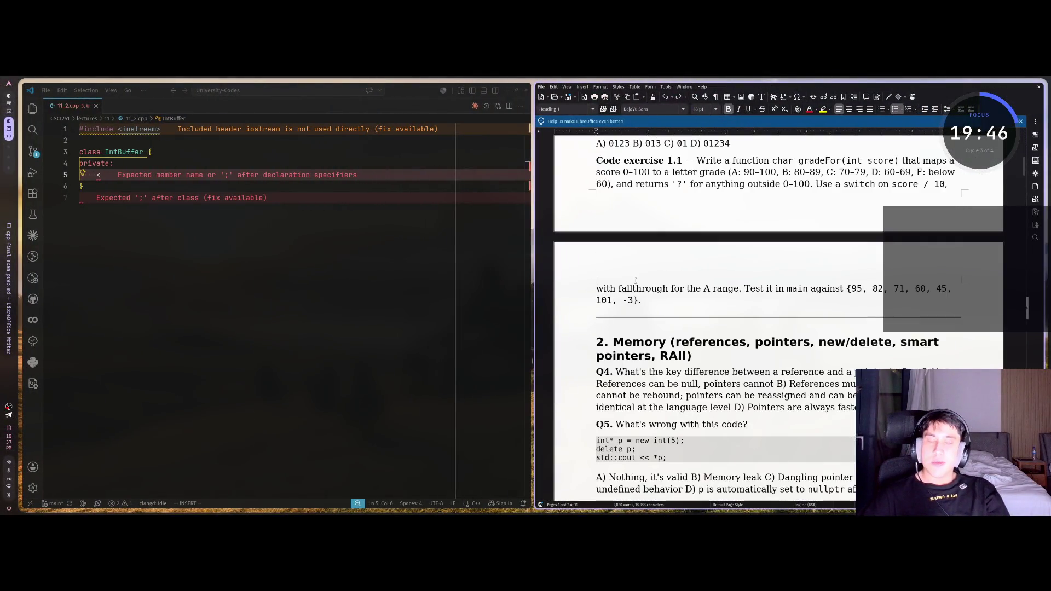
pyautogui.scroll(-5, 636, 281)
# Step: Remove the stray < and the indentation from line 5 of the class
pyautogui.click(102, 175)
pyautogui.press('BackSpace')
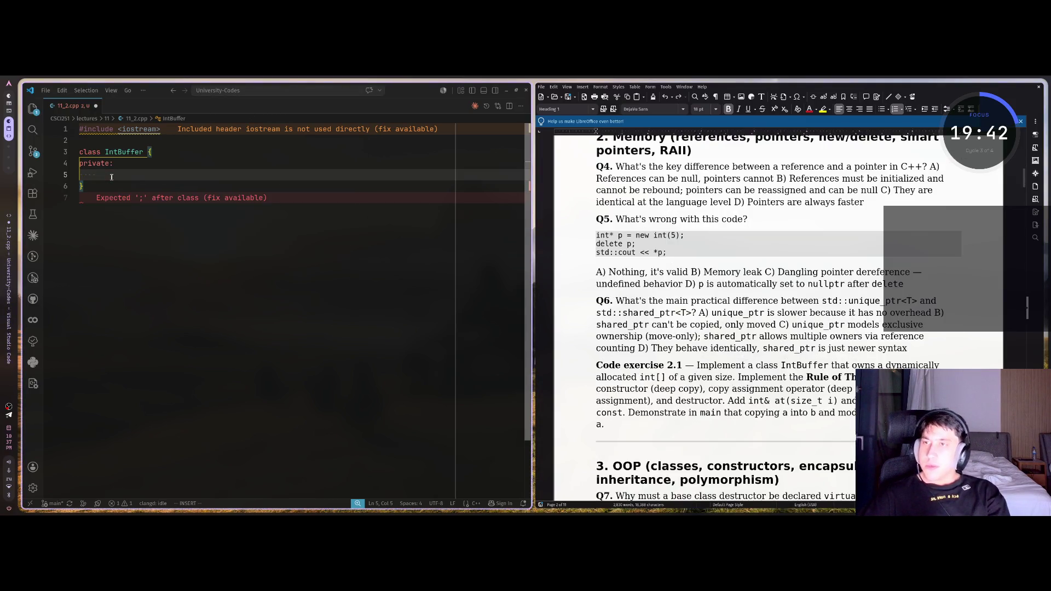
pyautogui.press('BackSpace')
pyautogui.hotkey('alt', 't')
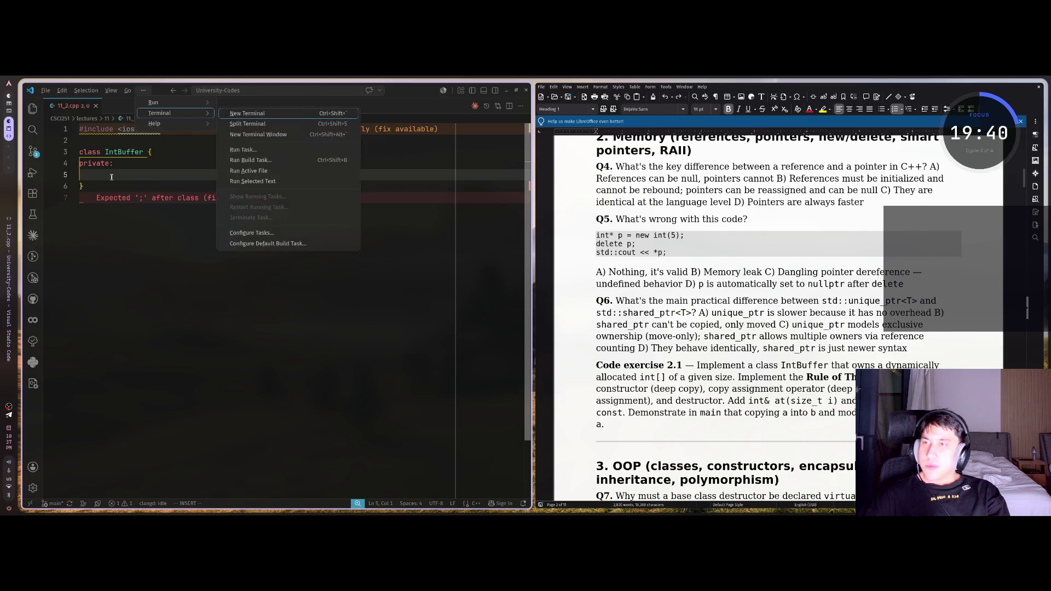
pyautogui.press('Escape')
pyautogui.hotkey('alt', 'Tab')
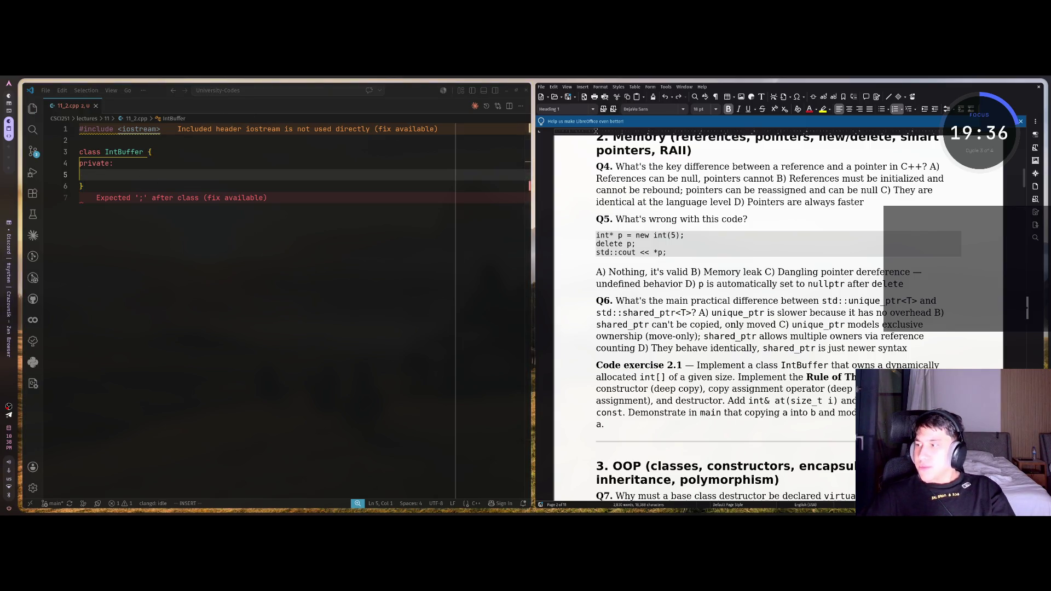
pyautogui.hotkey('alt', 'Tab')
# Step: Declare the private member int* data; in IntBuffer
pyautogui.press('Tab')
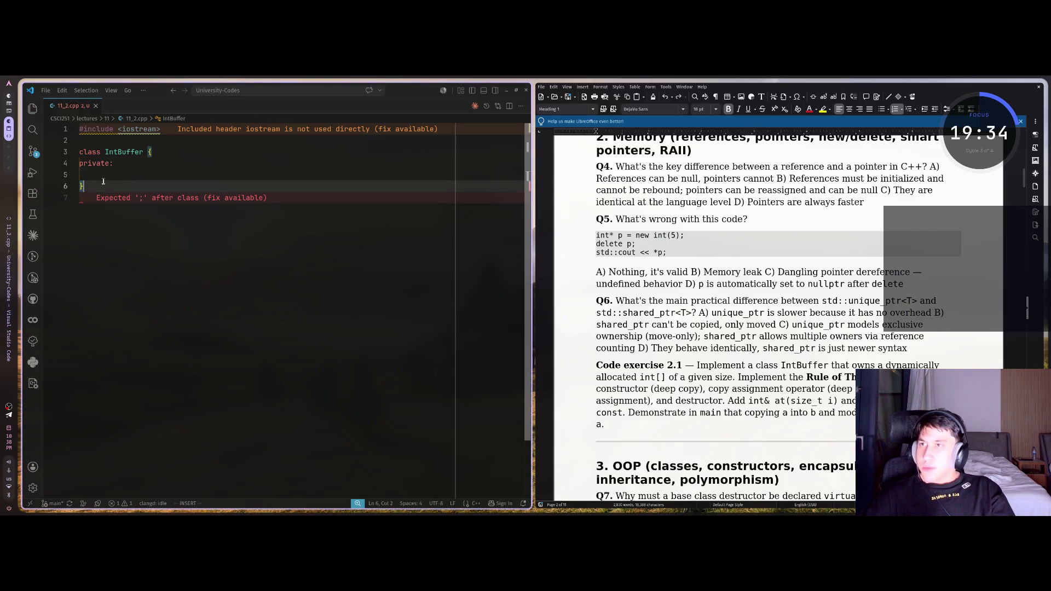
pyautogui.write('int data[')
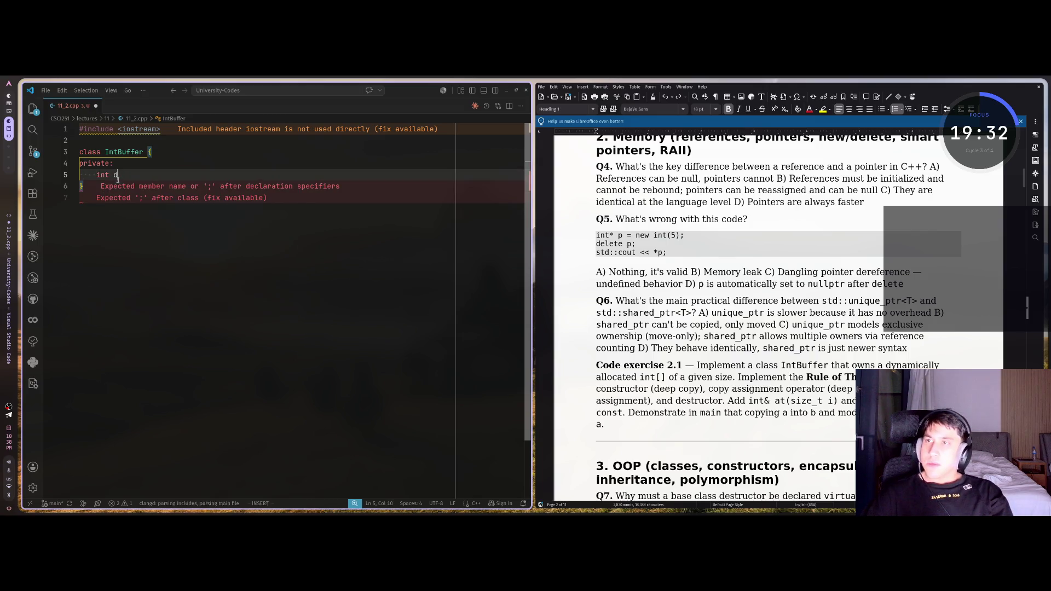
pyautogui.press('BackSpace')
pyautogui.press('BackSpace')
pyautogui.press('BackSpace')
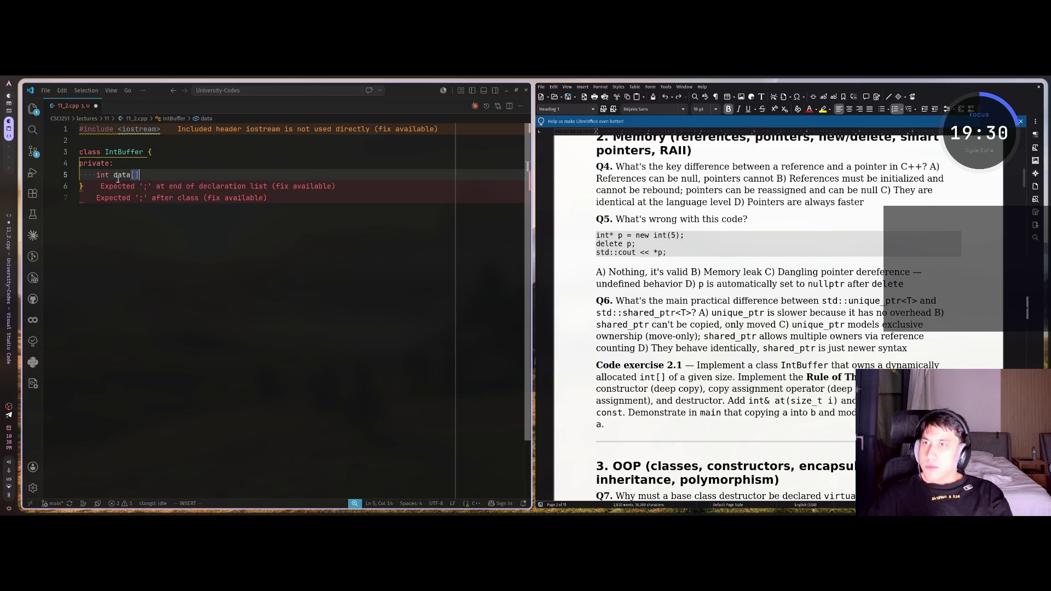
pyautogui.press('BackSpace')
pyautogui.press('BackSpace')
pyautogui.press('BackSpace')
pyautogui.write('*')
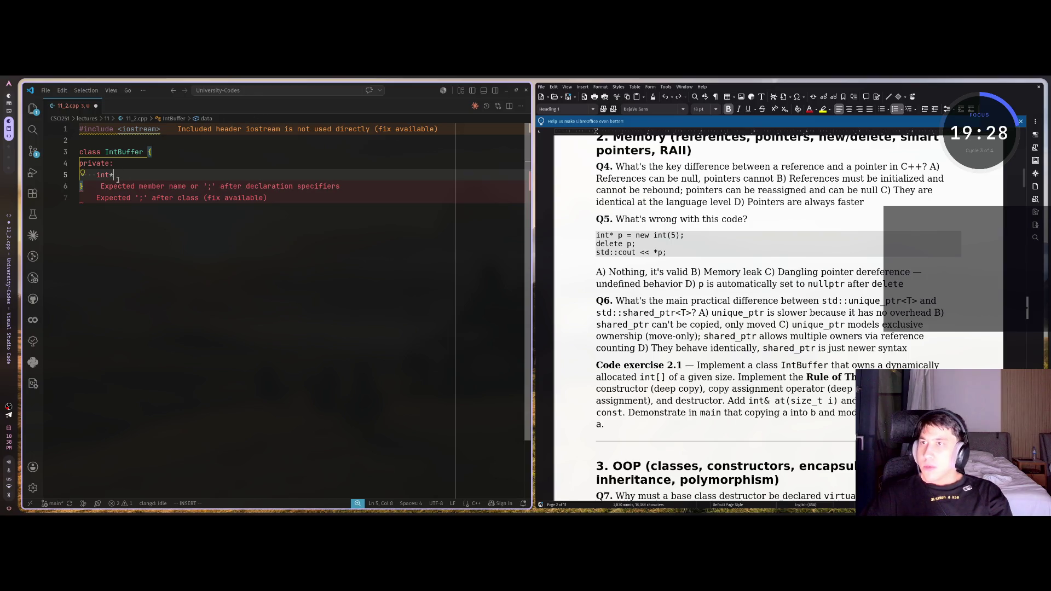
pyautogui.write(' data;')
pyautogui.press('Return')
# Step: Add the member std::size_t size; using autocomplete
pyautogui.write('sized')
pyautogui.press('BackSpace')
pyautogui.write('_')
pyautogui.press('Tab')
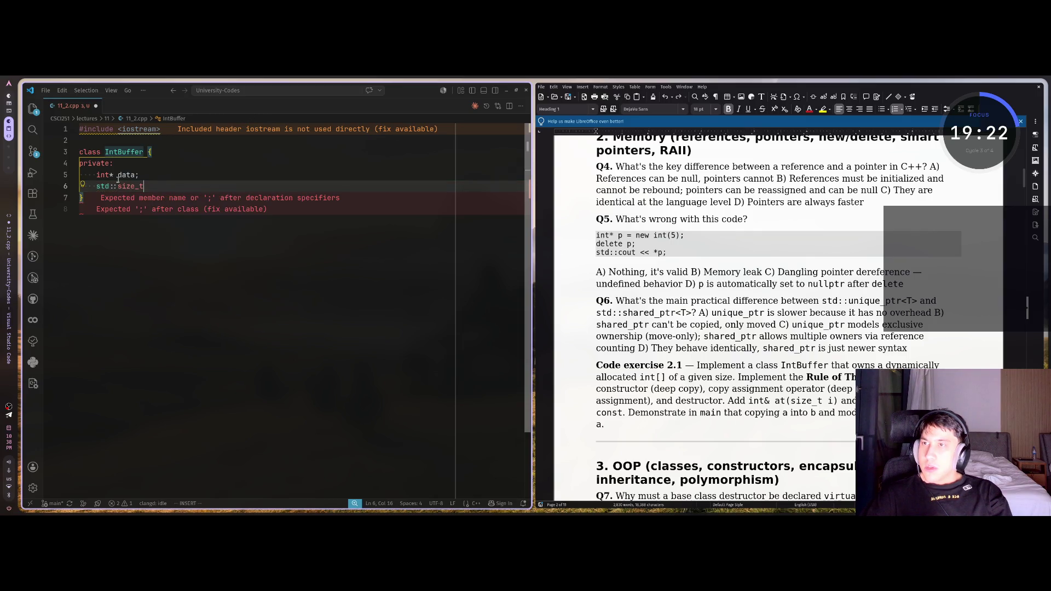
pyautogui.write(' size;')
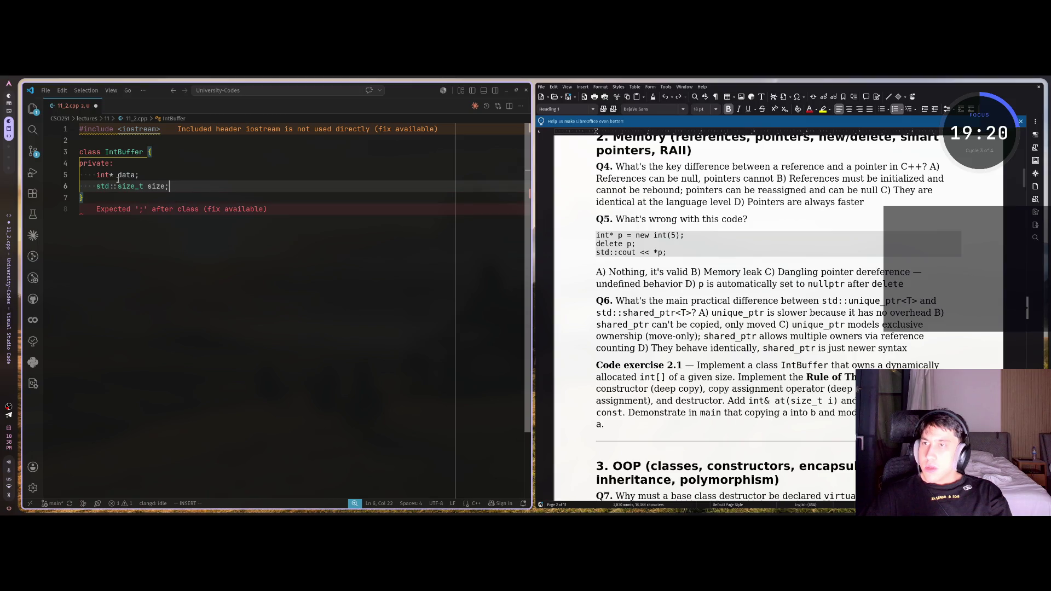
# Step: Type the question 'что такое size_t тип данных?' into the Claude chat
pyautogui.press('super+2')
pyautogui.write('что такое size_it')
pyautogui.press('BackSpace')
pyautogui.write('t тип данных')
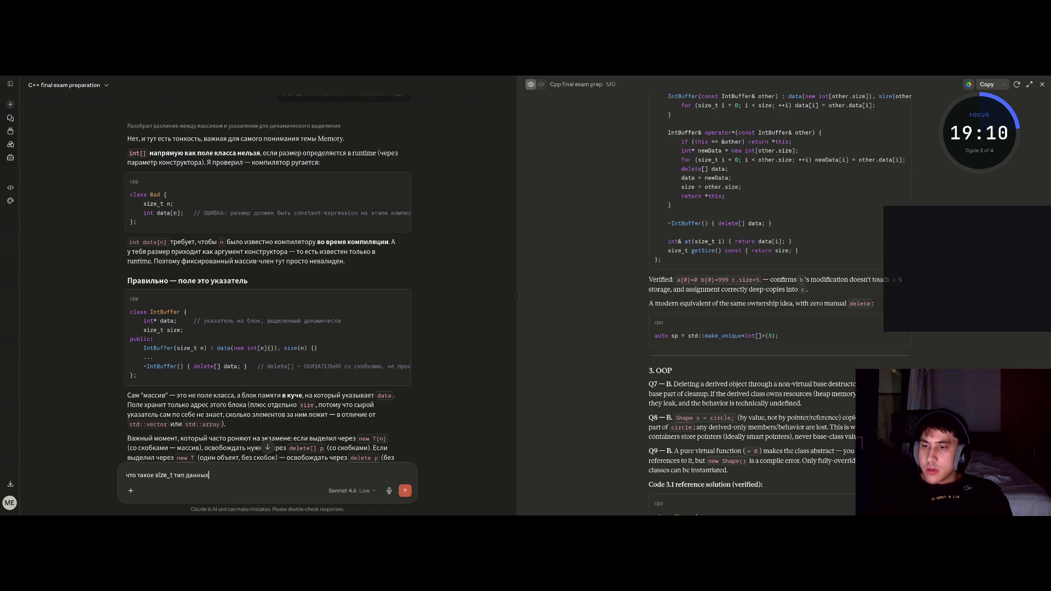
pyautogui.write('?')
# Step: Send the size_t question and skim Claude's reply about the unsigned integer type
pyautogui.press('Return')
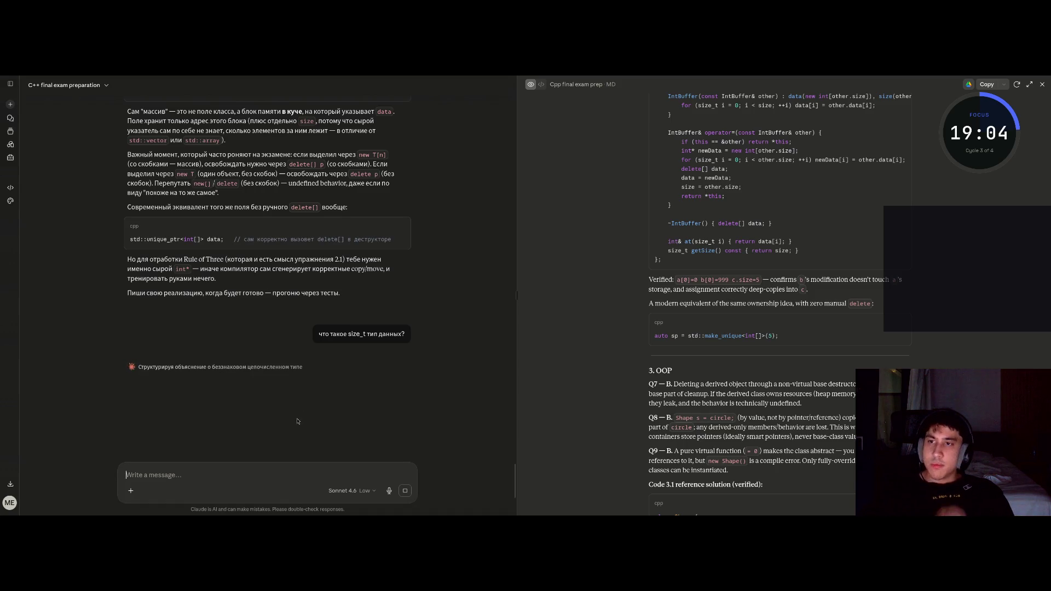
pyautogui.scroll(-1, 389, 373)
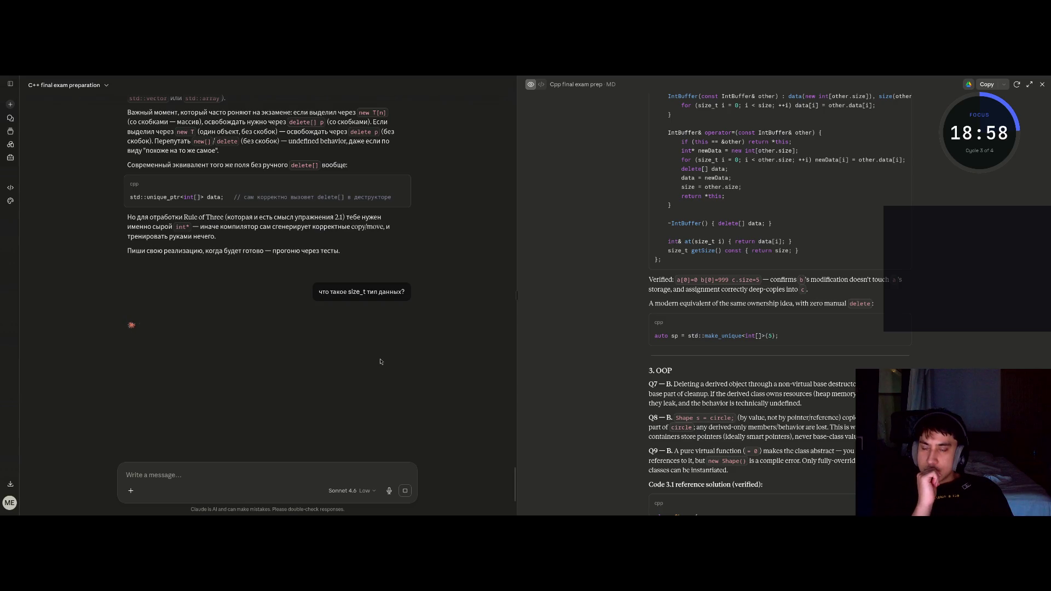
pyautogui.scroll(3, 382, 362)
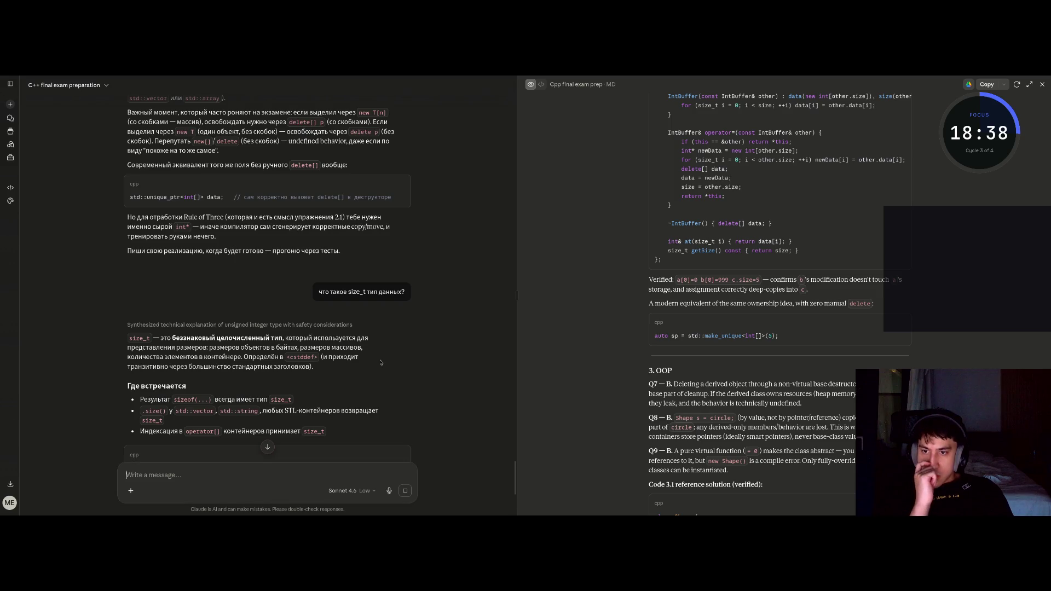
# Step: Read the size_t underflow and reverse-loop pitfalls, then show an empty desktop
pyautogui.scroll(-2, 381, 362)
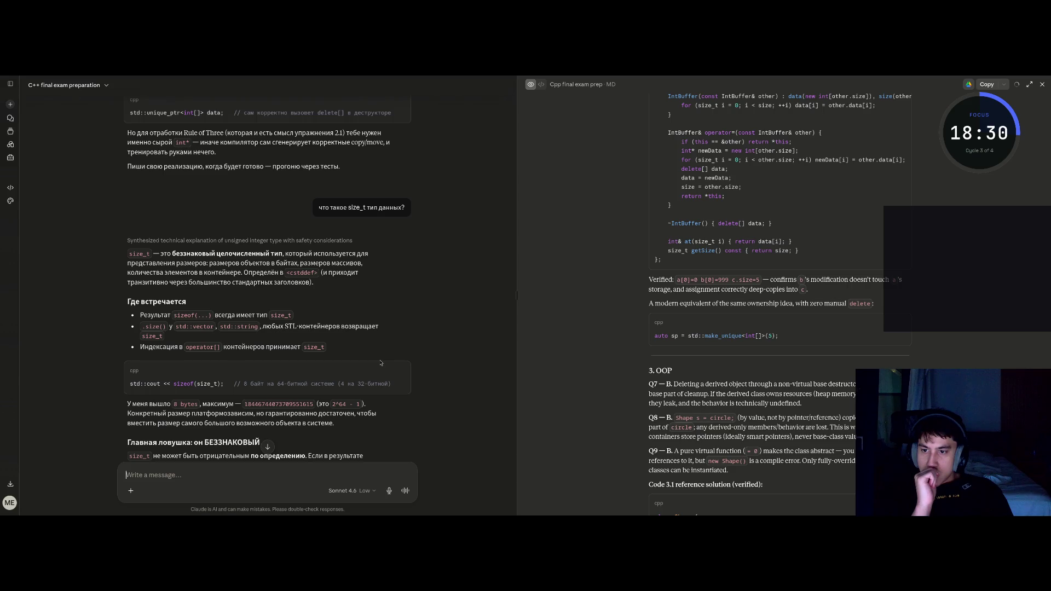
pyautogui.scroll(-1, 381, 363)
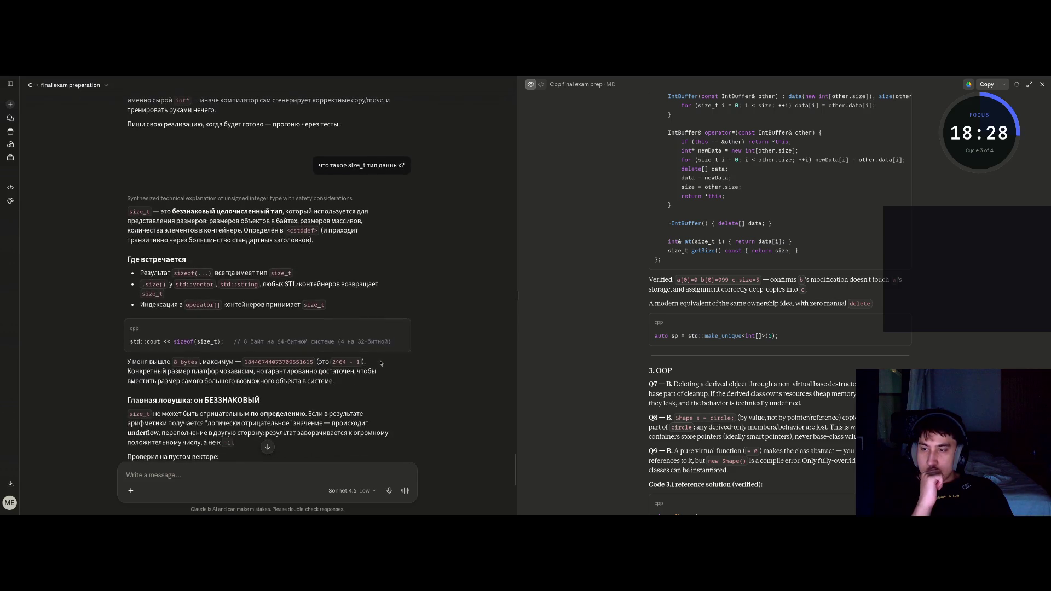
pyautogui.scroll(-1, 381, 363)
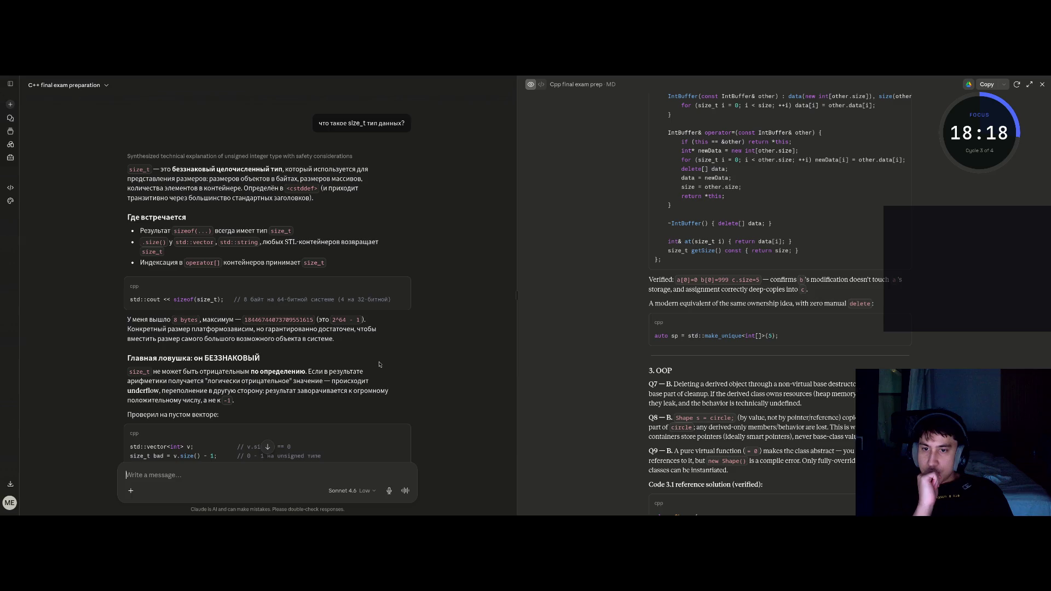
pyautogui.scroll(-3, 380, 364)
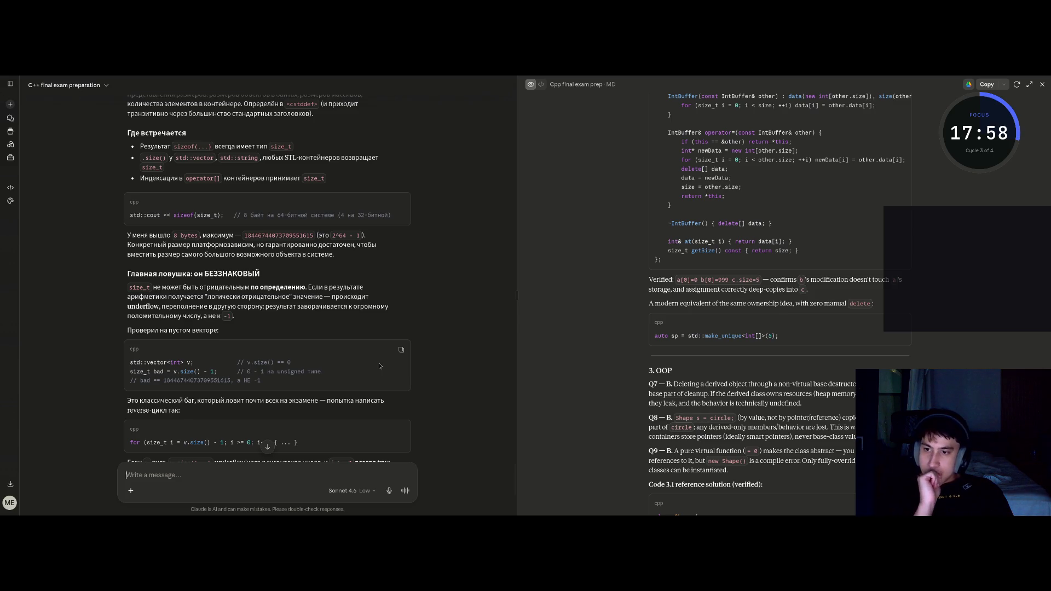
pyautogui.scroll(-3, 381, 366)
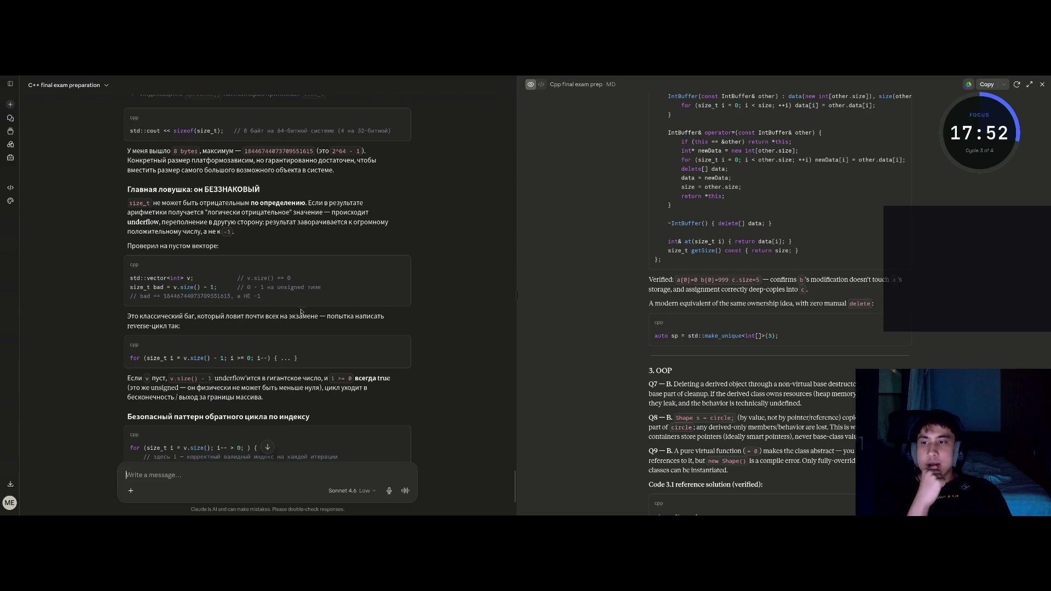
pyautogui.scroll(-2, 280, 297)
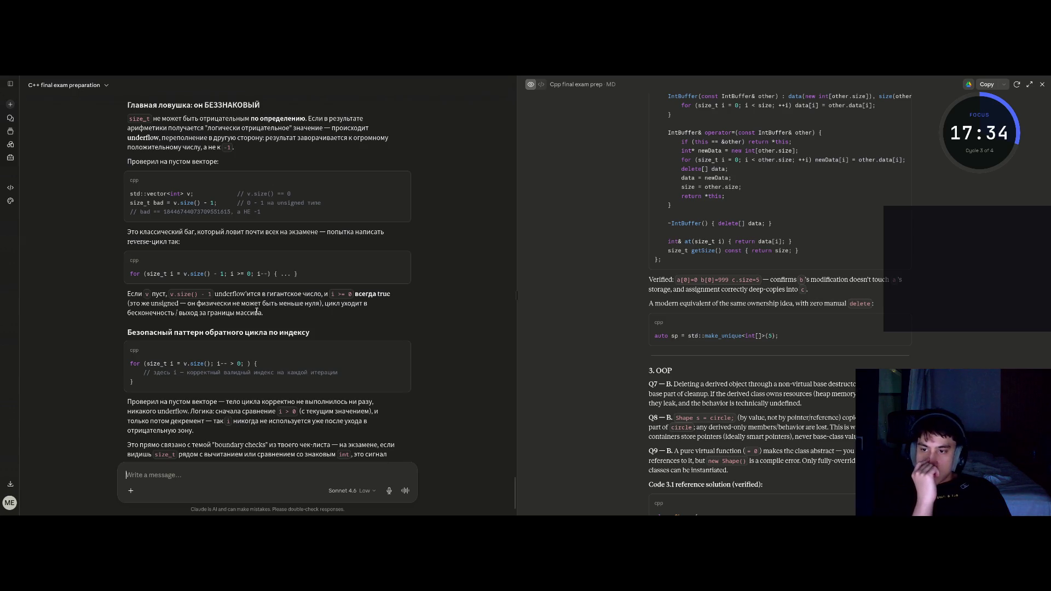
pyautogui.scroll(15, 257, 312)
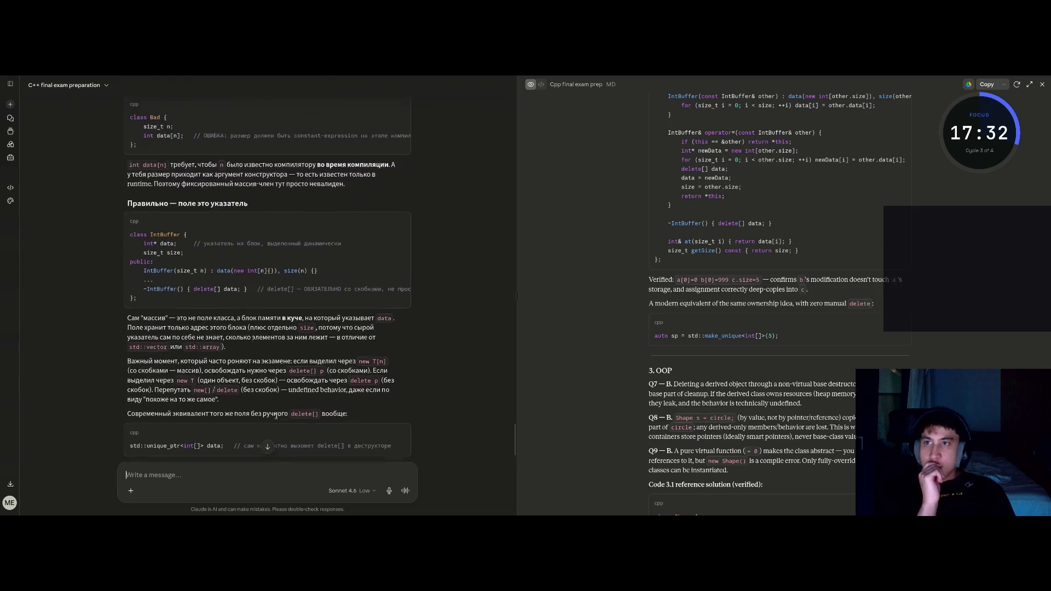
pyautogui.scroll(2, 276, 415)
pyautogui.press('super+d')
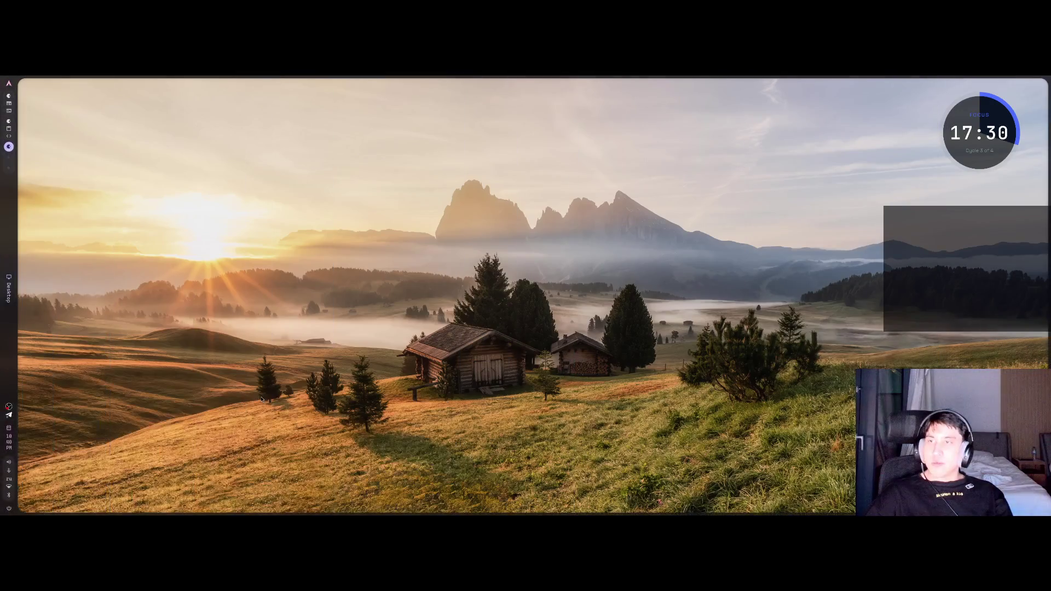
# Step: Back in VS Code, add a public: section below the size member for the constructor
pyautogui.press('super+d')
pyautogui.press('super+Down')
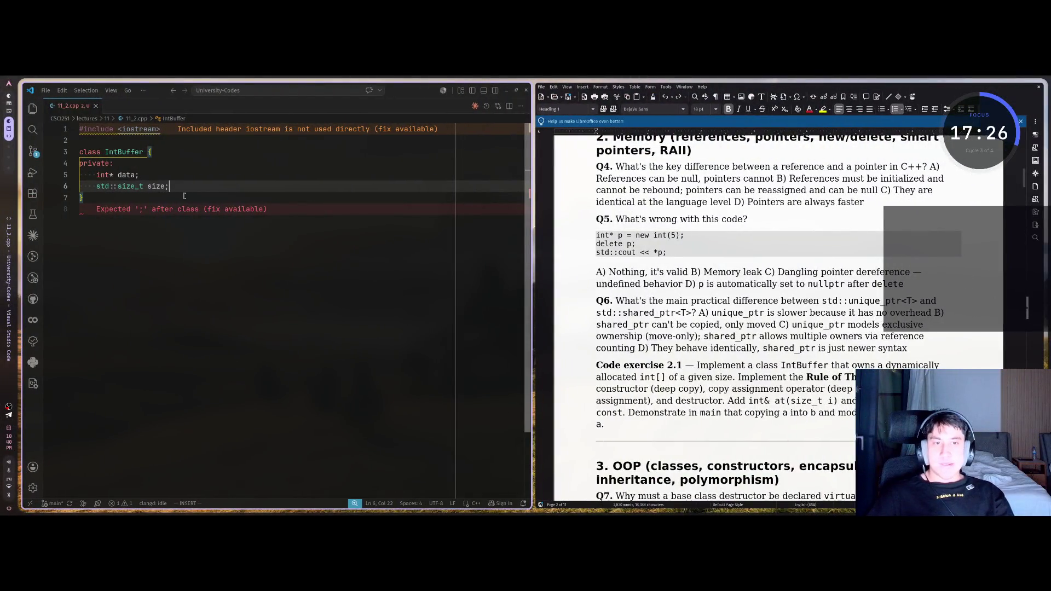
pyautogui.scroll(-3, 766, 274)
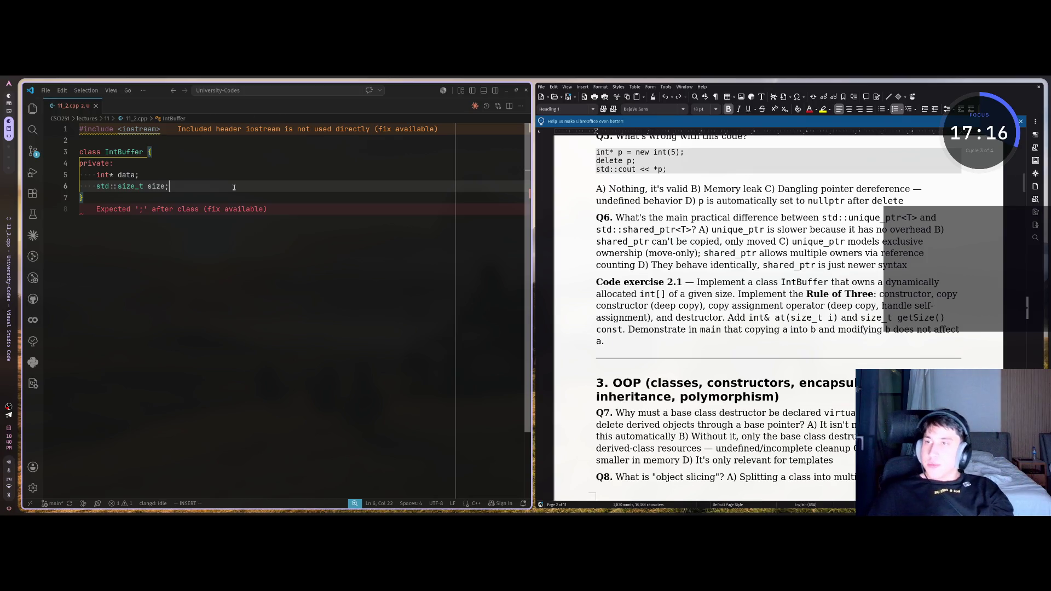
pyautogui.press('Return')
pyautogui.press('Return')
pyautogui.press('BackSpace')
pyautogui.write('public')
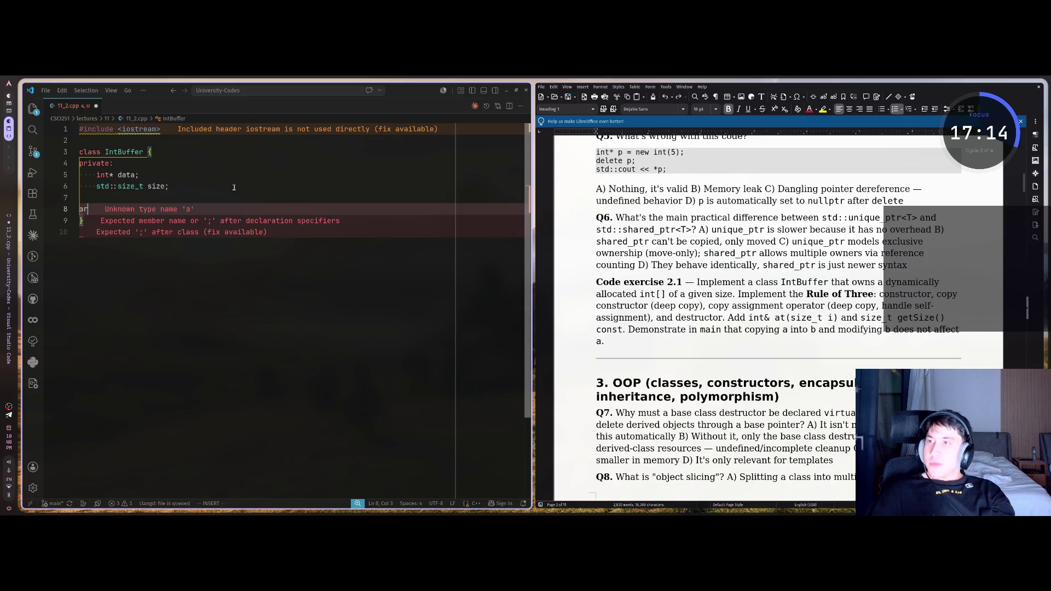
pyautogui.write(':')
pyautogui.press('Return')
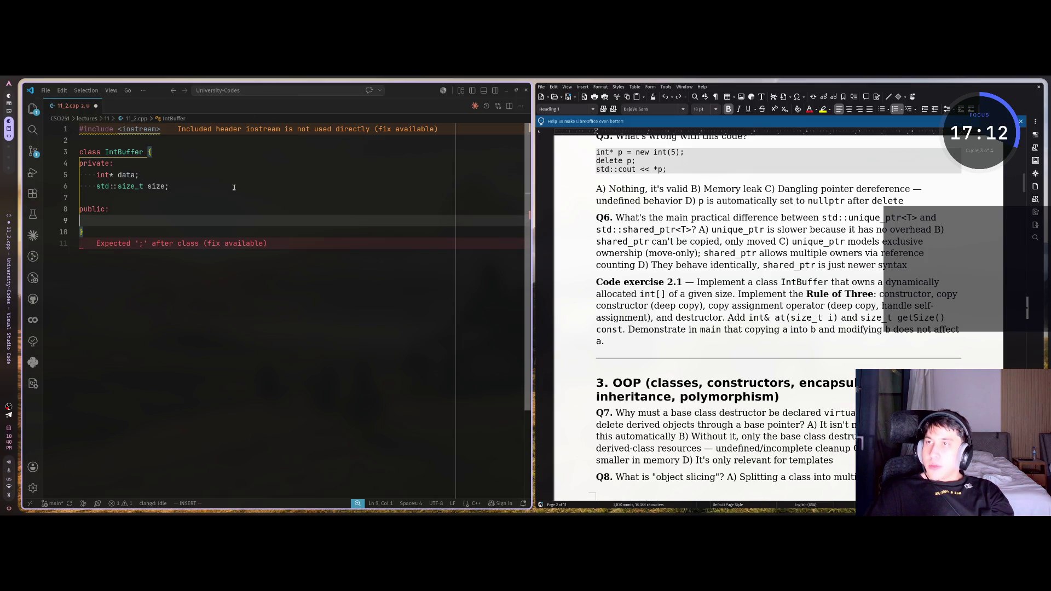
pyautogui.press('Tab')
# Step: Draft the constructor as IntBuffer(int a, size_t b) : data(a), size(b) {
pyautogui.write('IntBuffer')
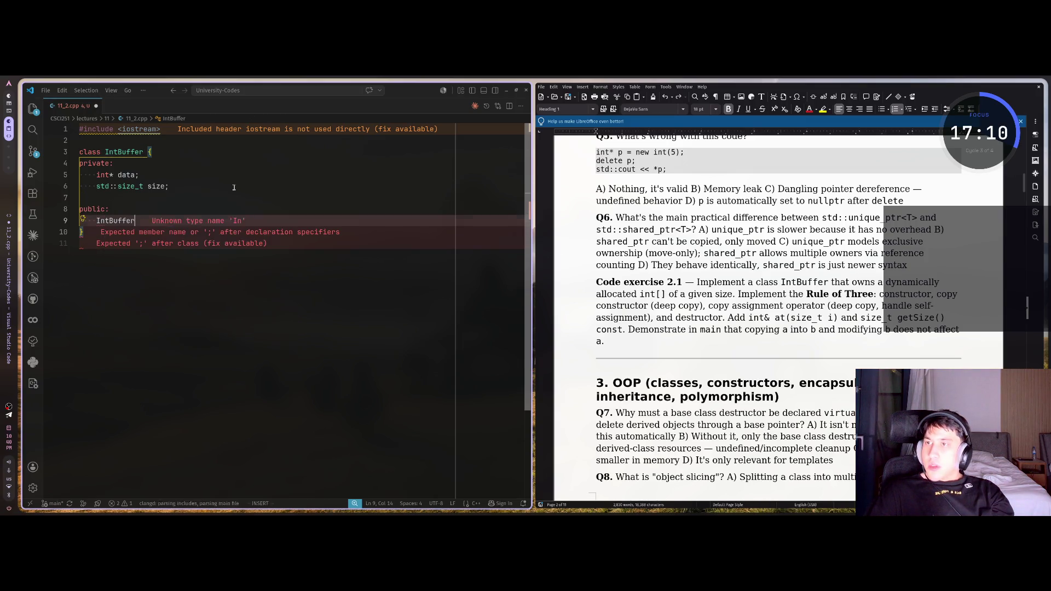
pyautogui.write('(int')
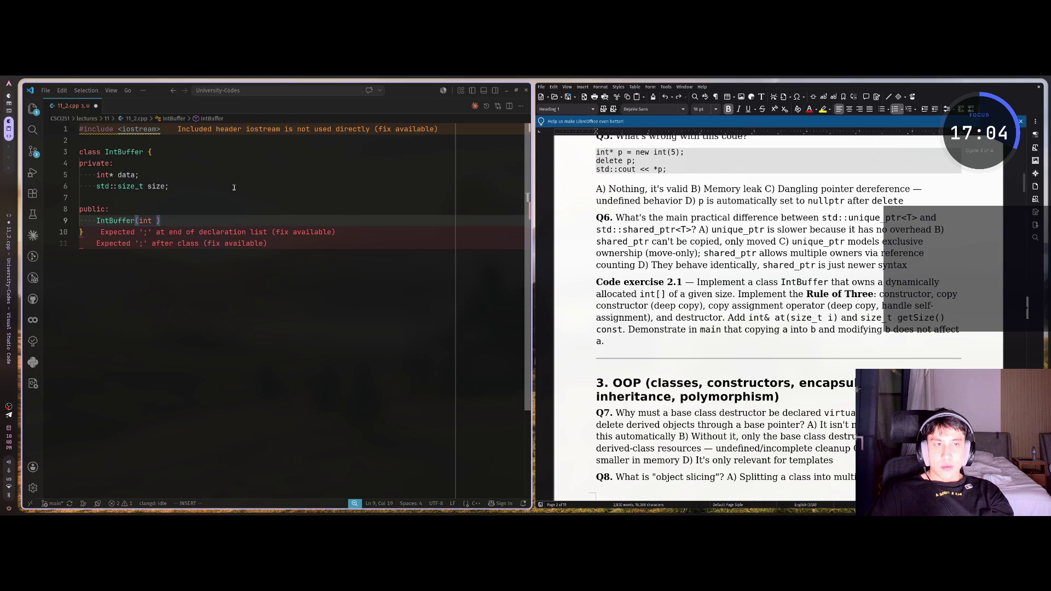
pyautogui.write('a, b')
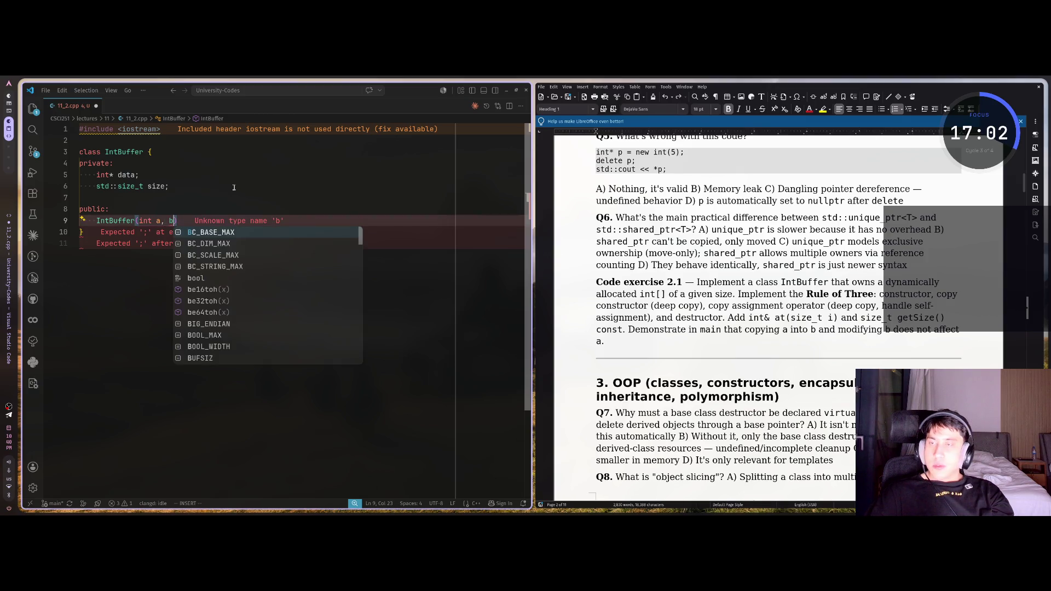
pyautogui.press('BackSpace')
pyautogui.press('Delete')
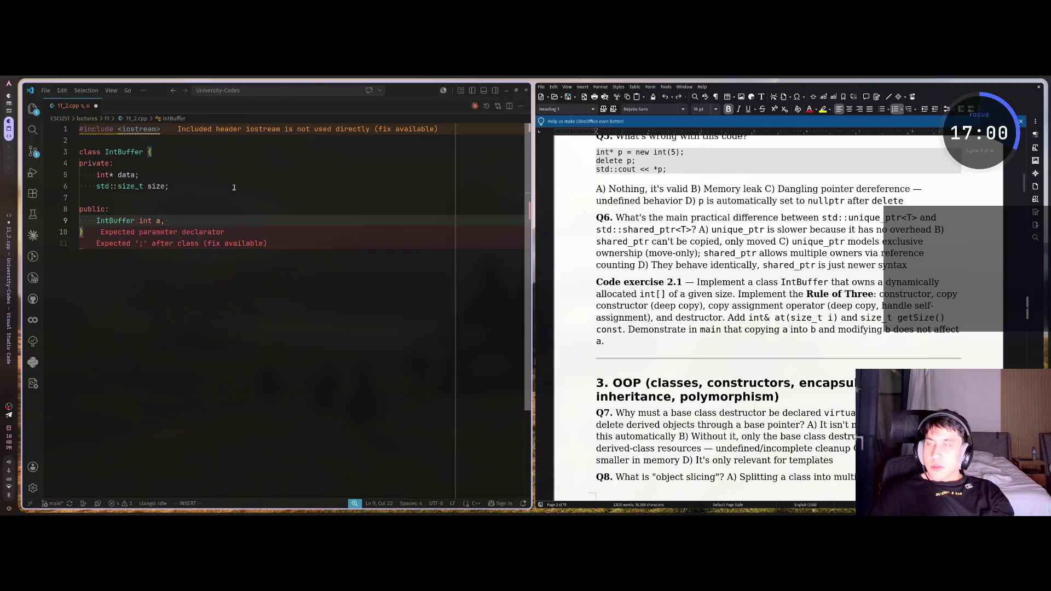
pyautogui.write('size_t')
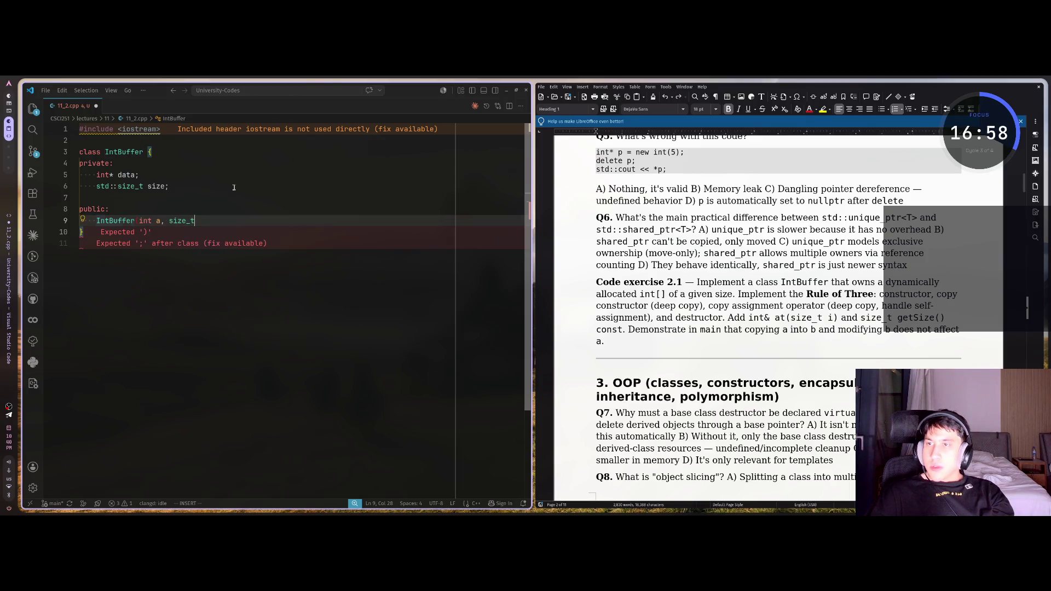
pyautogui.write(' b) :')
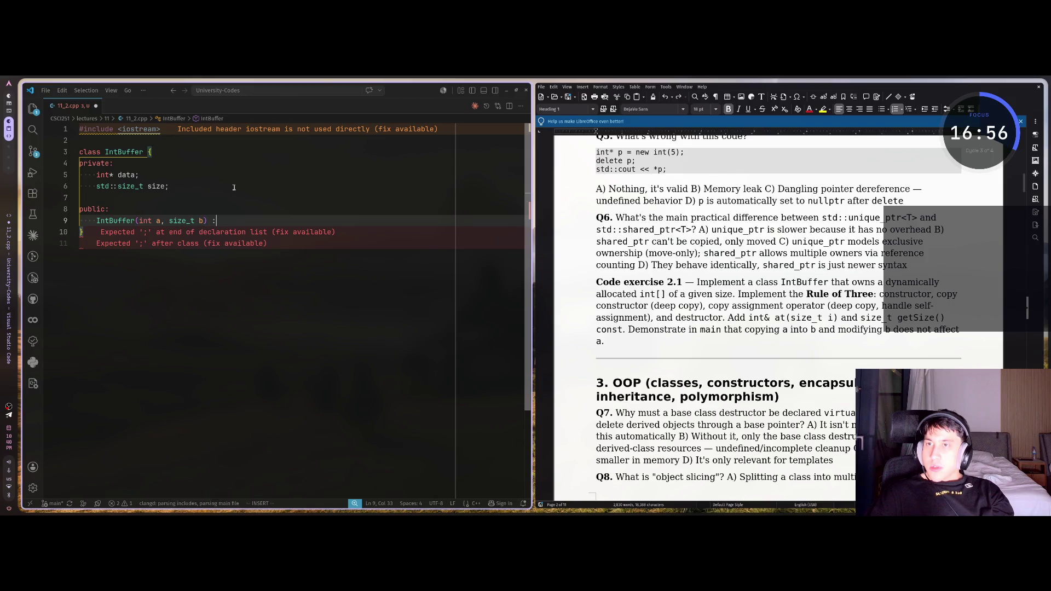
pyautogui.write(' data(a), std::data(')
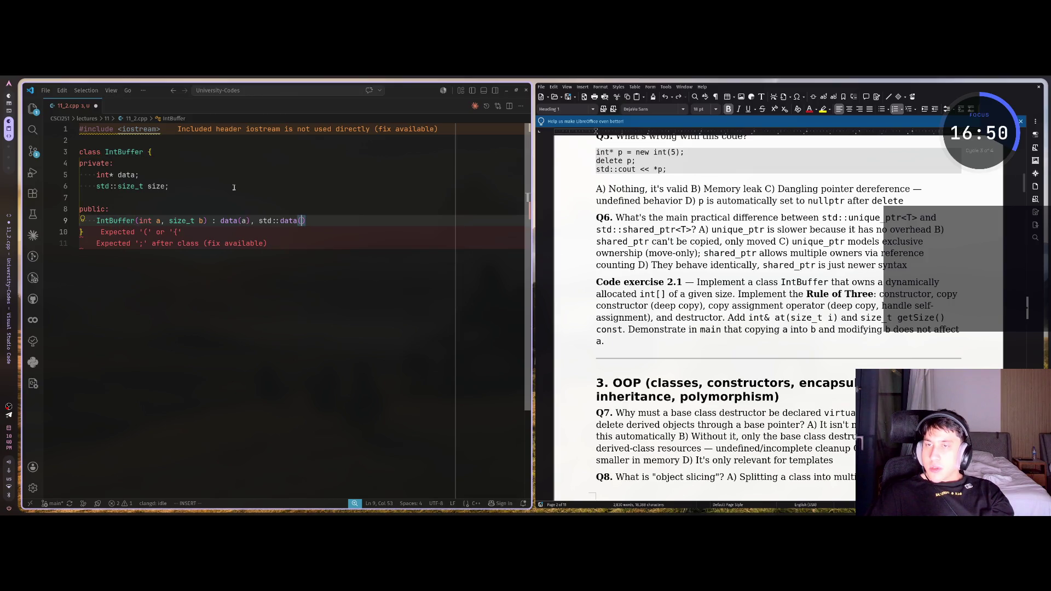
pyautogui.press('BackSpace')
pyautogui.press('BackSpace')
pyautogui.press('BackSpace')
pyautogui.press('BackSpace')
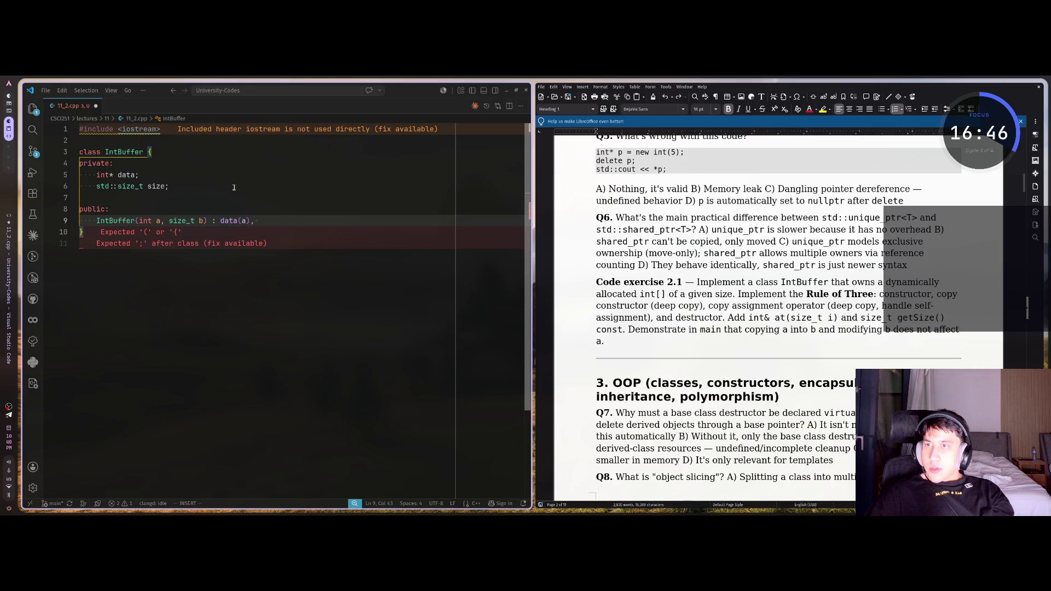
pyautogui.write('size(')
pyautogui.write('b)')
pyautogui.press('BackSpace')
pyautogui.press('BackSpace')
pyautogui.press('BackSpace')
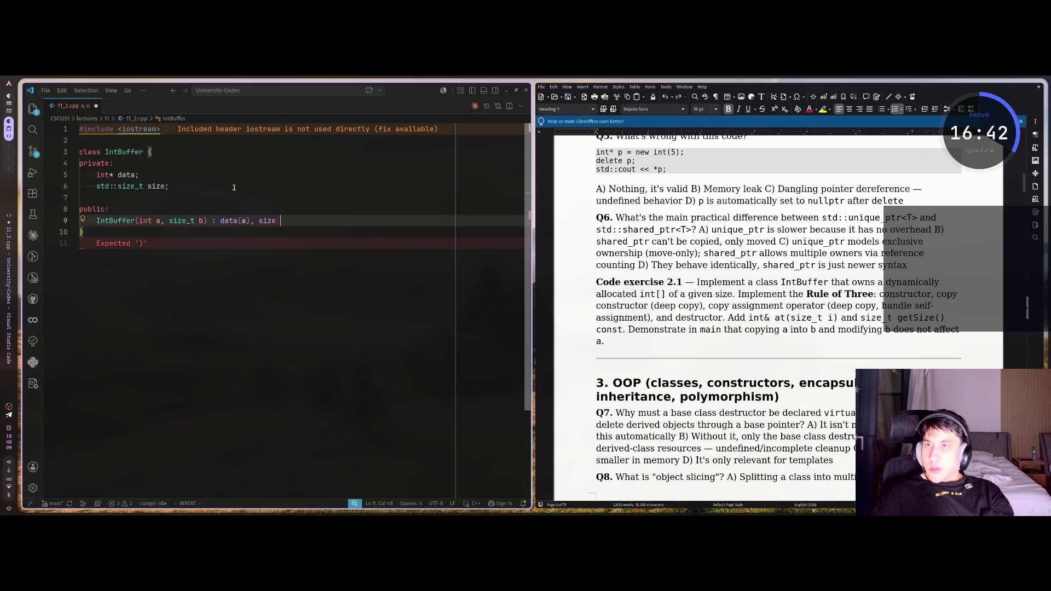
pyautogui.write('(b')
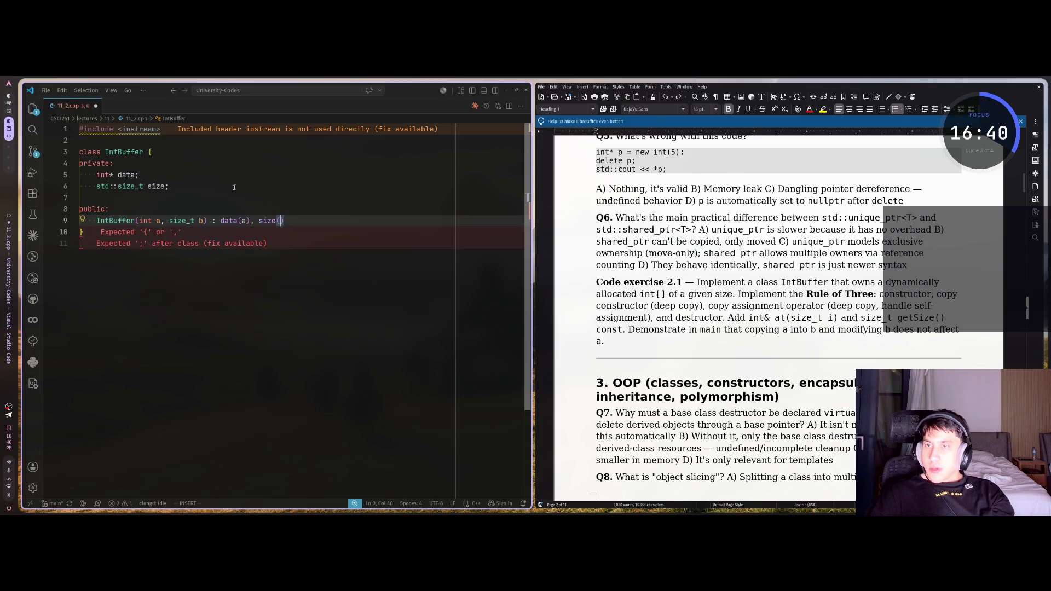
pyautogui.click(315, 221)
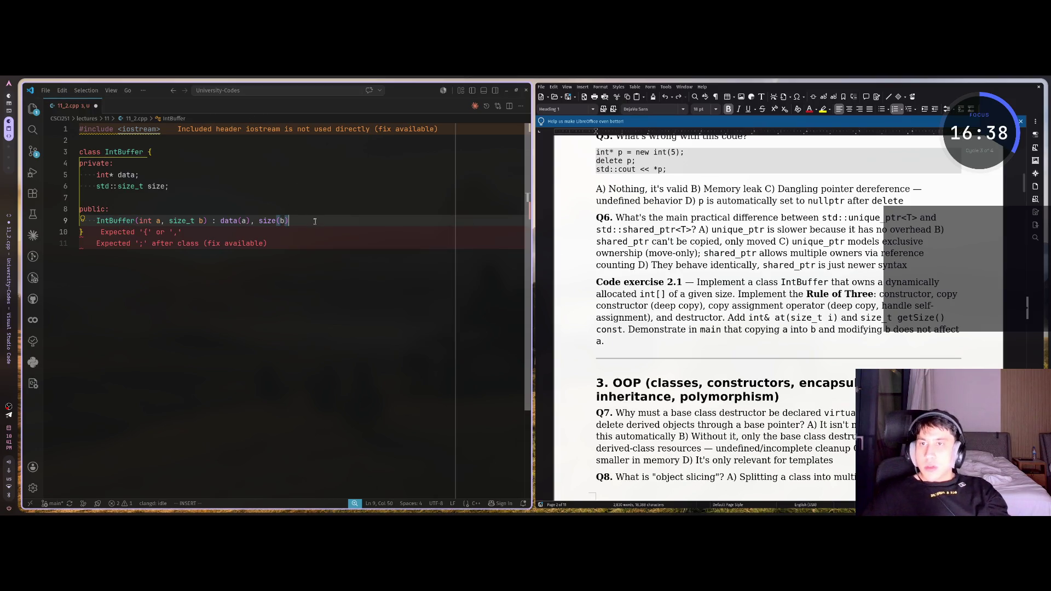
pyautogui.write('{')
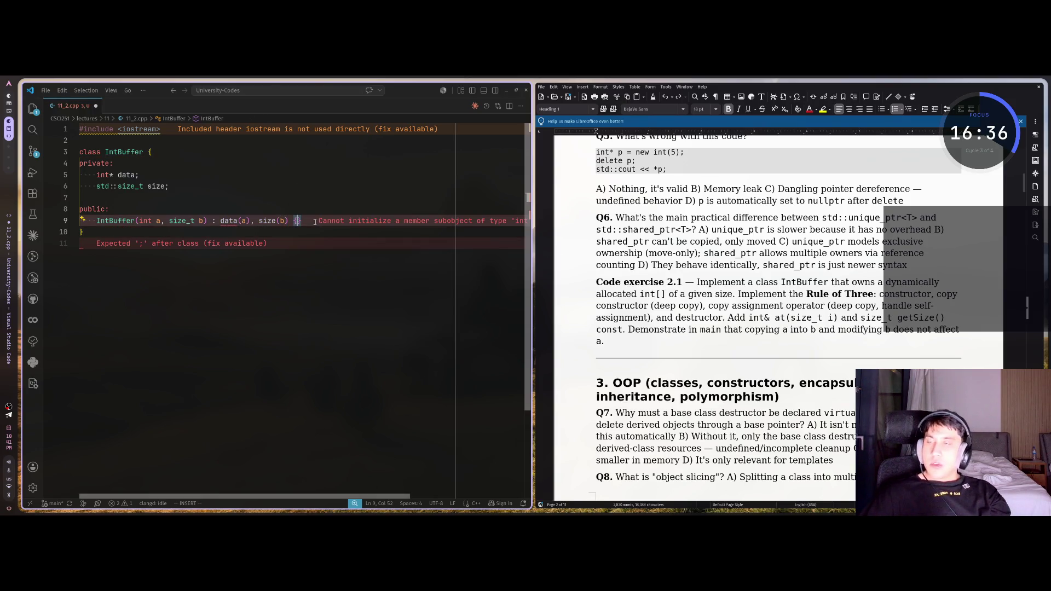
pyautogui.press('Left')
pyautogui.press('Left')
pyautogui.press('Left')
pyautogui.press('Left')
pyautogui.press('Left')
pyautogui.press('Left')
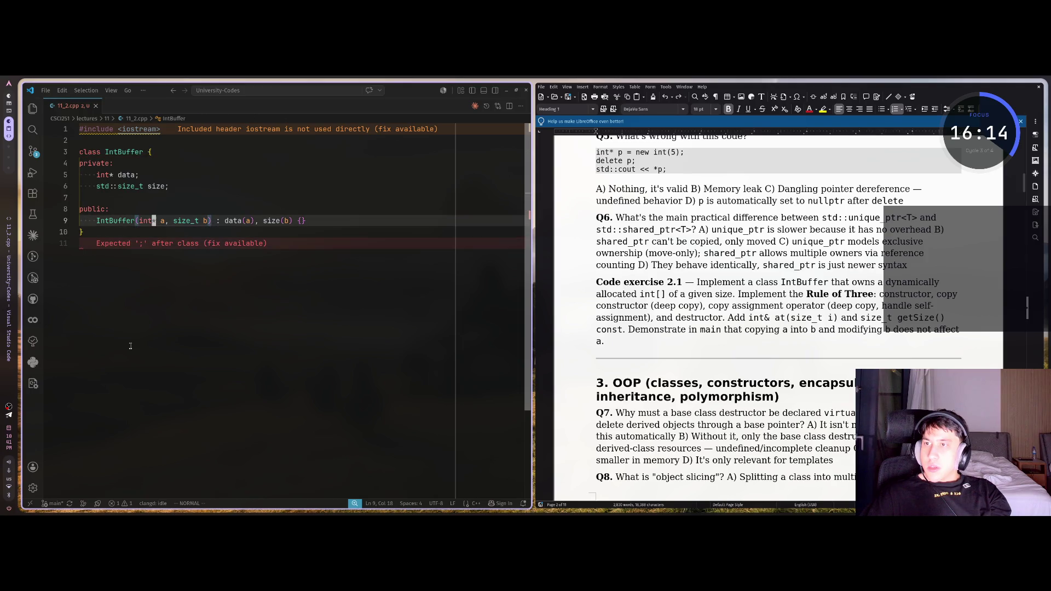
# Step: Delete the int* a parameter and rename the parameter b to n
pyautogui.press('b')
pyautogui.press('d')
pyautogui.press('W')
pyautogui.press('.')
pyautogui.press('w')
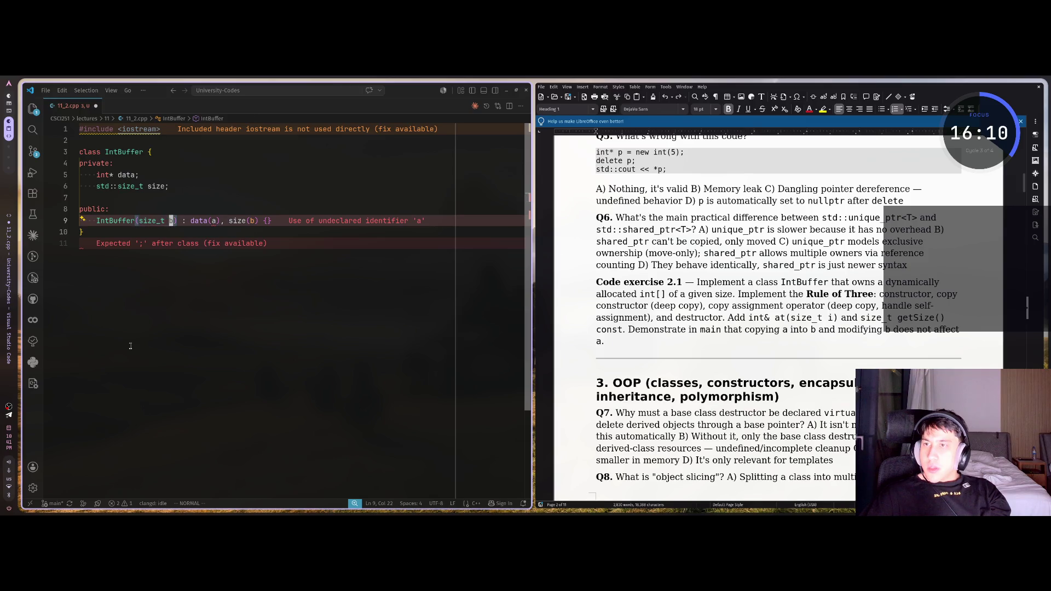
pyautogui.press('r')
pyautogui.press('n')
pyautogui.press('w')
pyautogui.press('w')
pyautogui.press('w')
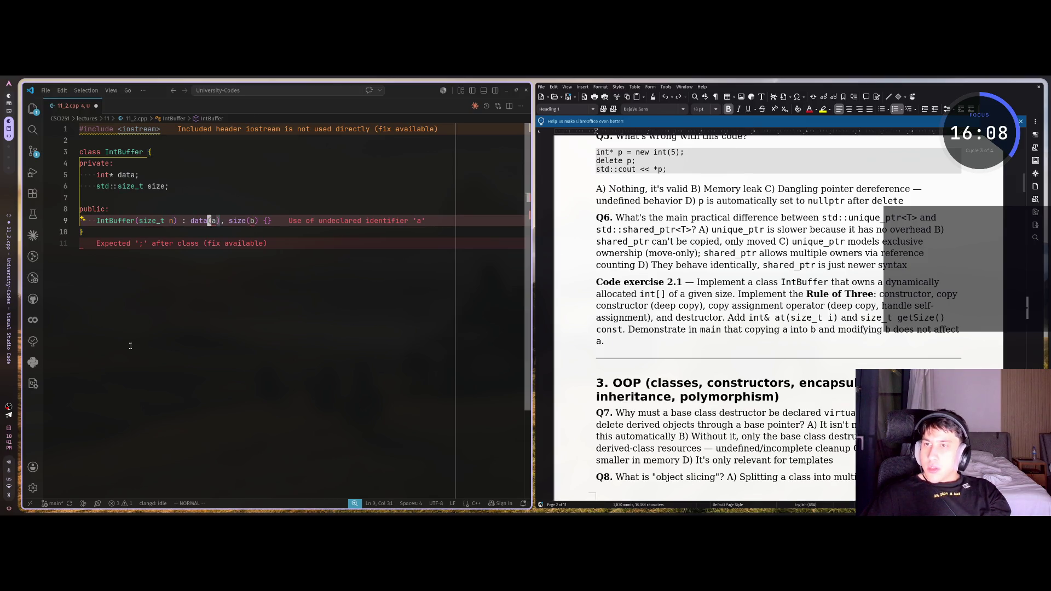
# Step: Initialise data with new int[n]{} and size with n, checking Claude's example
pyautogui.write('snew int[')
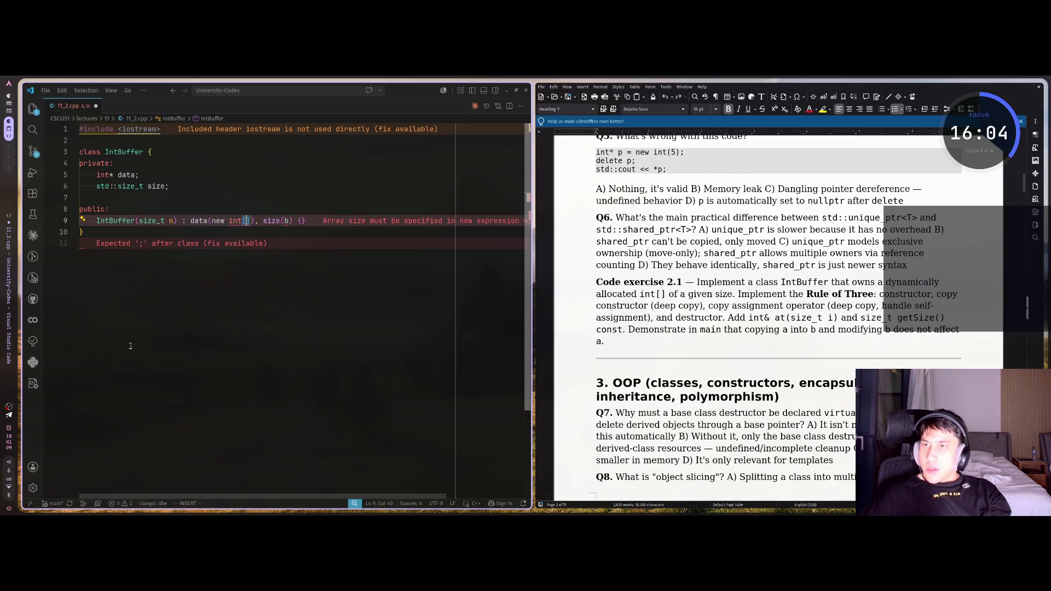
pyautogui.press('super+1')
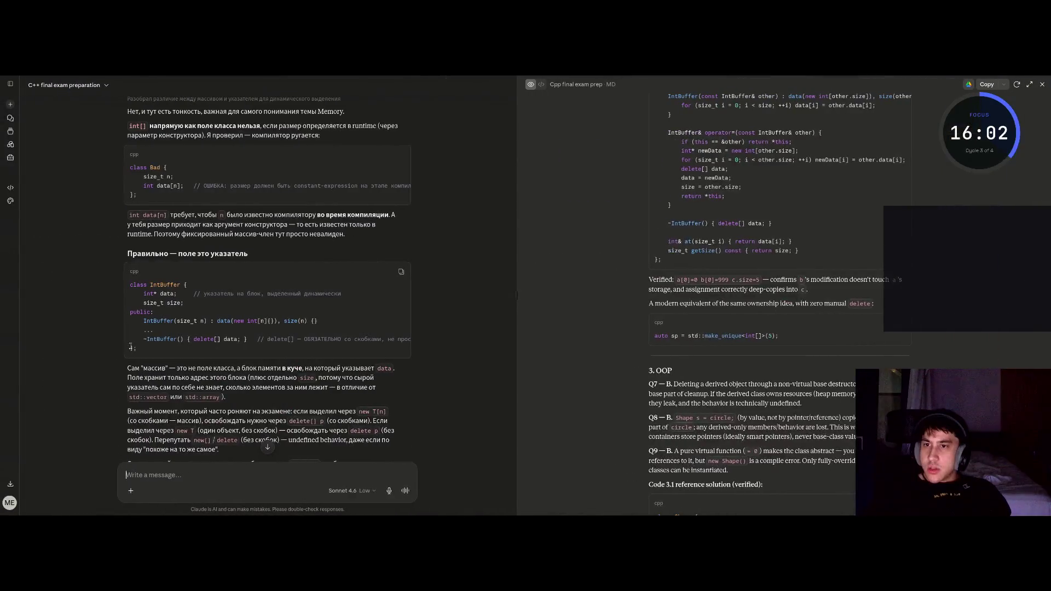
pyautogui.press('super+2')
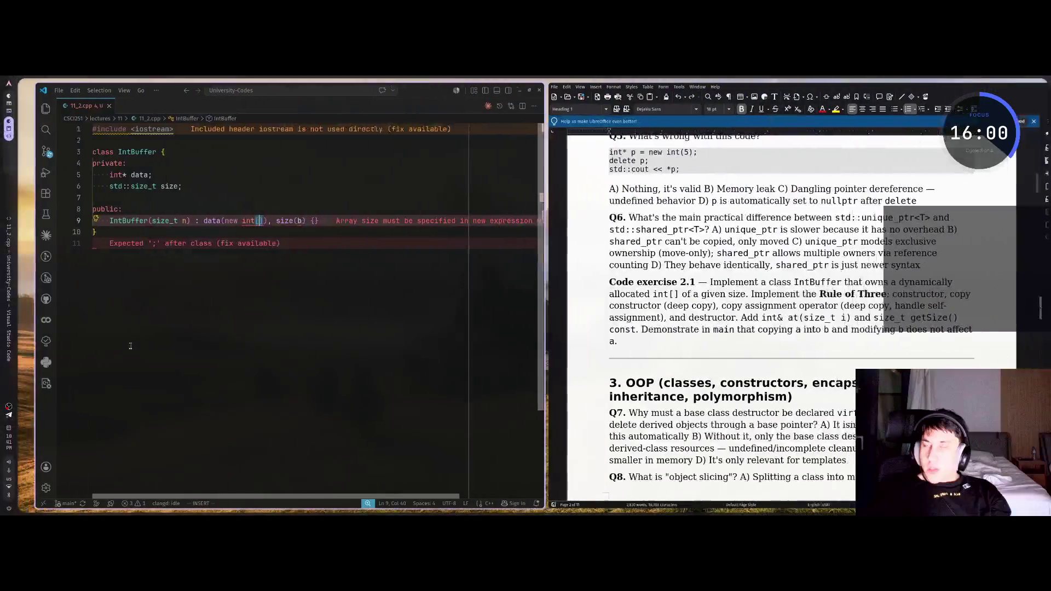
pyautogui.write('n] {')
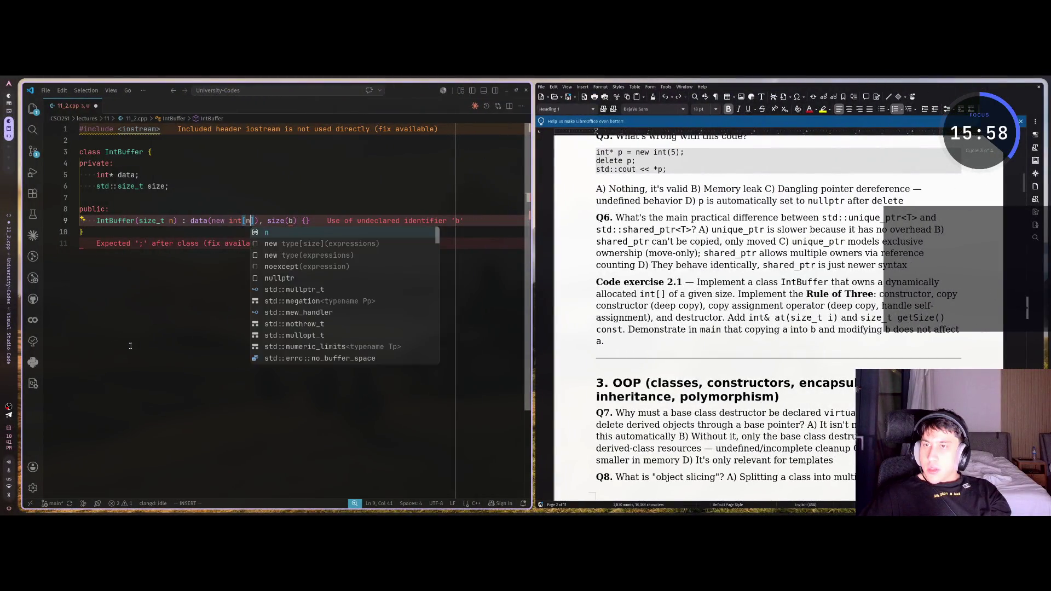
pyautogui.press('super+1')
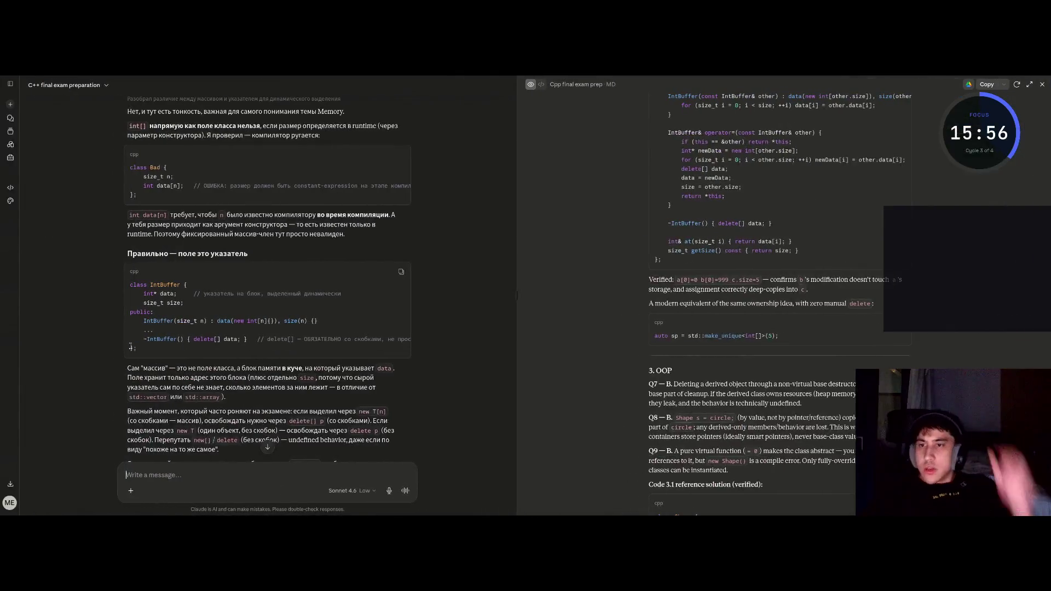
pyautogui.press('super+2')
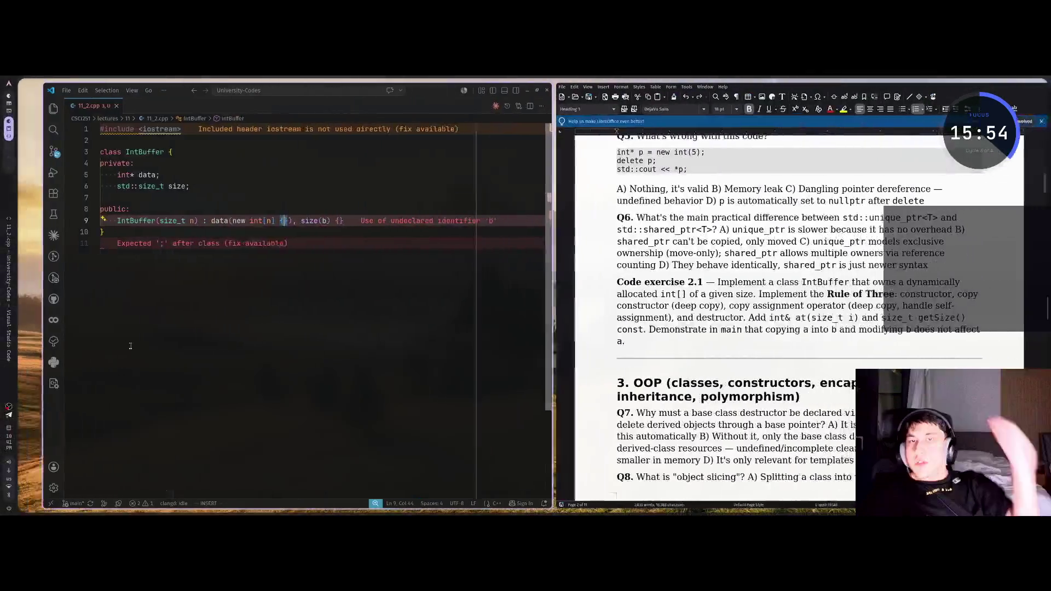
pyautogui.press('Escape')
pyautogui.write('fbsn')
pyautogui.press('Escape')
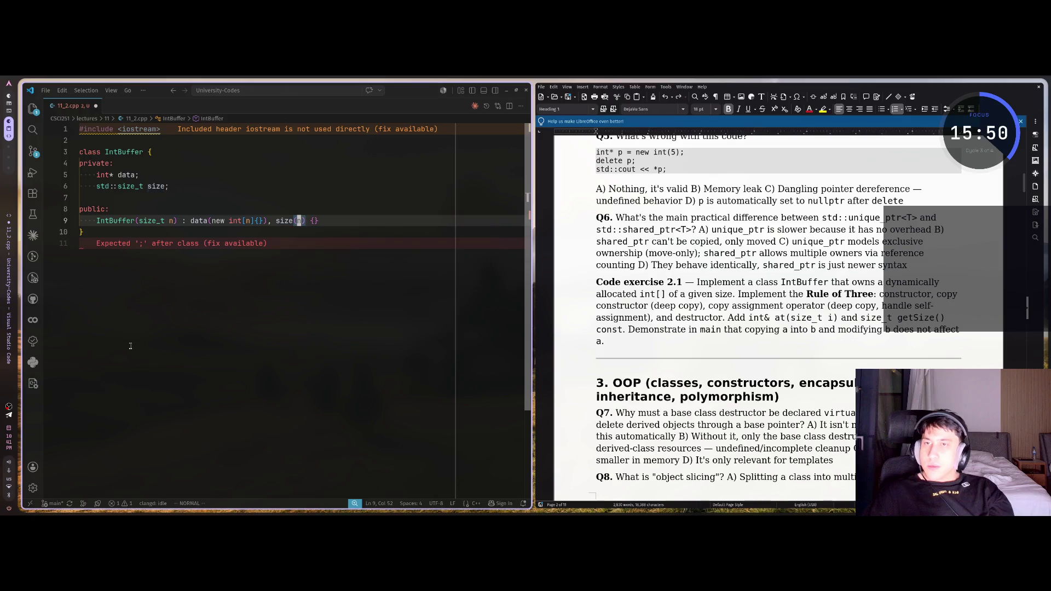
pyautogui.click(345, 223)
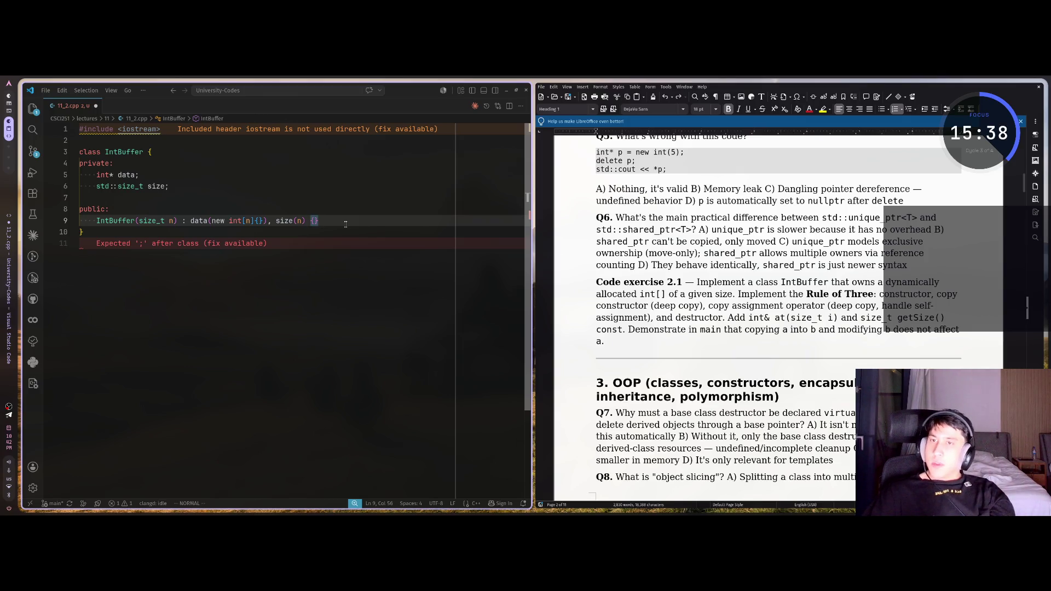
# Step: Add a destructor ~IntBuffer() { delete [] data; } after the constructor
pyautogui.write('o')
pyautogui.write('~ In')
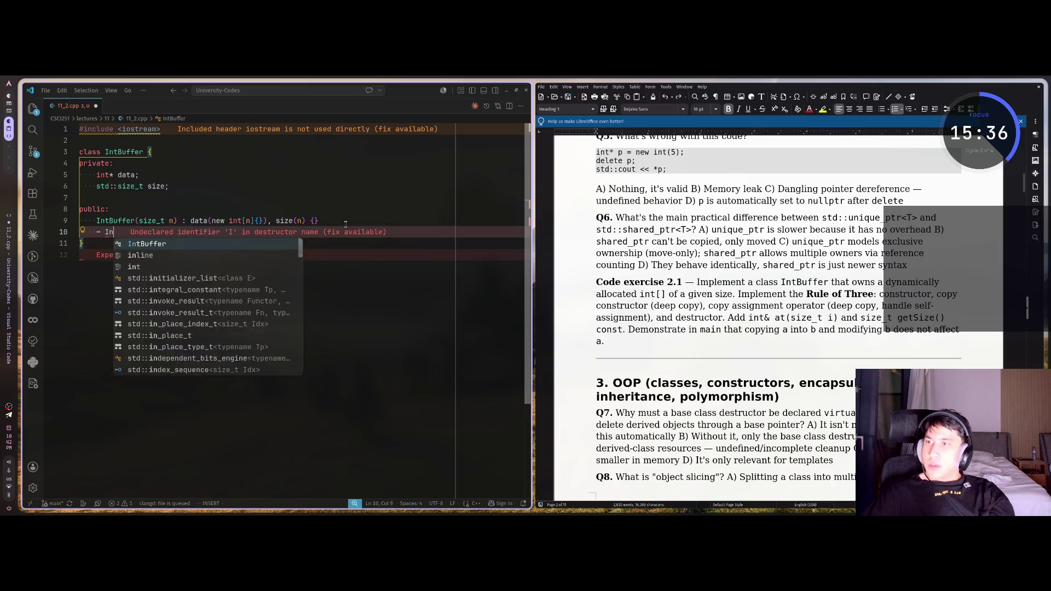
pyautogui.write('t')
pyautogui.press('Tab')
pyautogui.press('BackSpace')
pyautogui.press('BackSpace')
pyautogui.press('BackSpace')
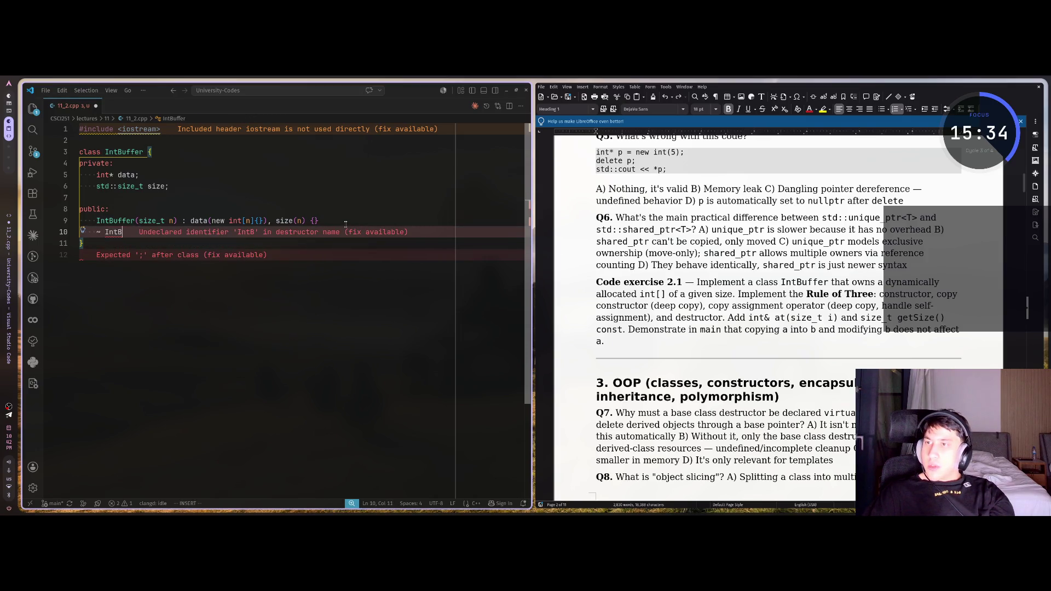
pyautogui.write('Int')
pyautogui.press('Tab')
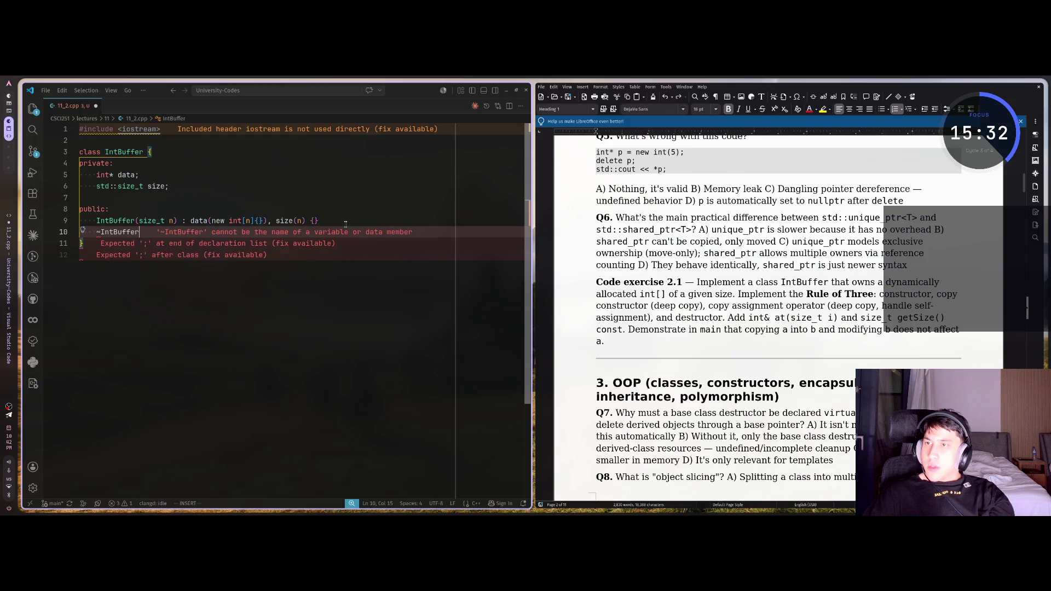
pyautogui.press('super+1')
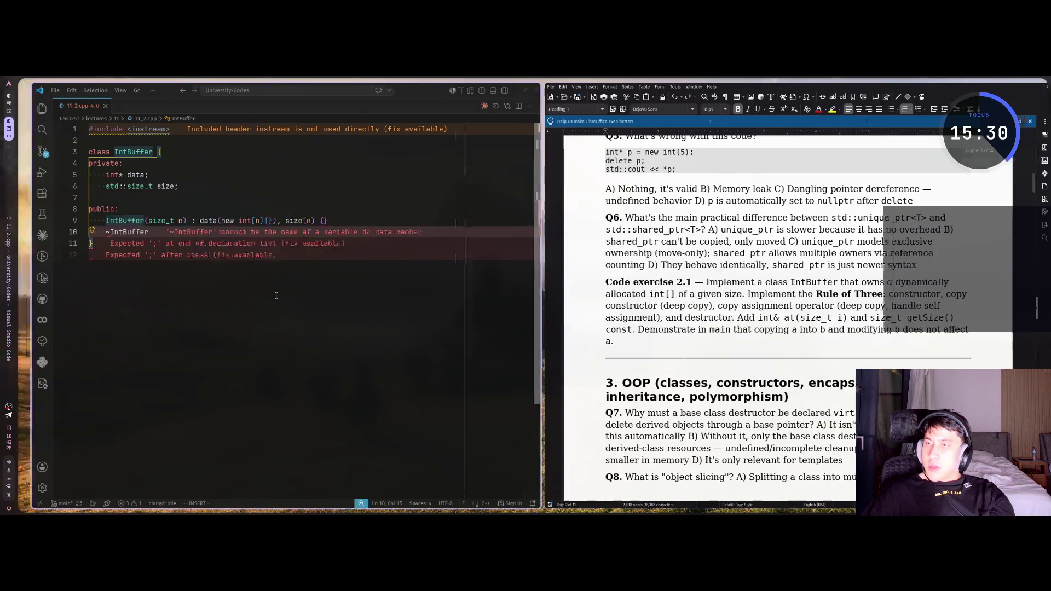
pyautogui.press('super+2')
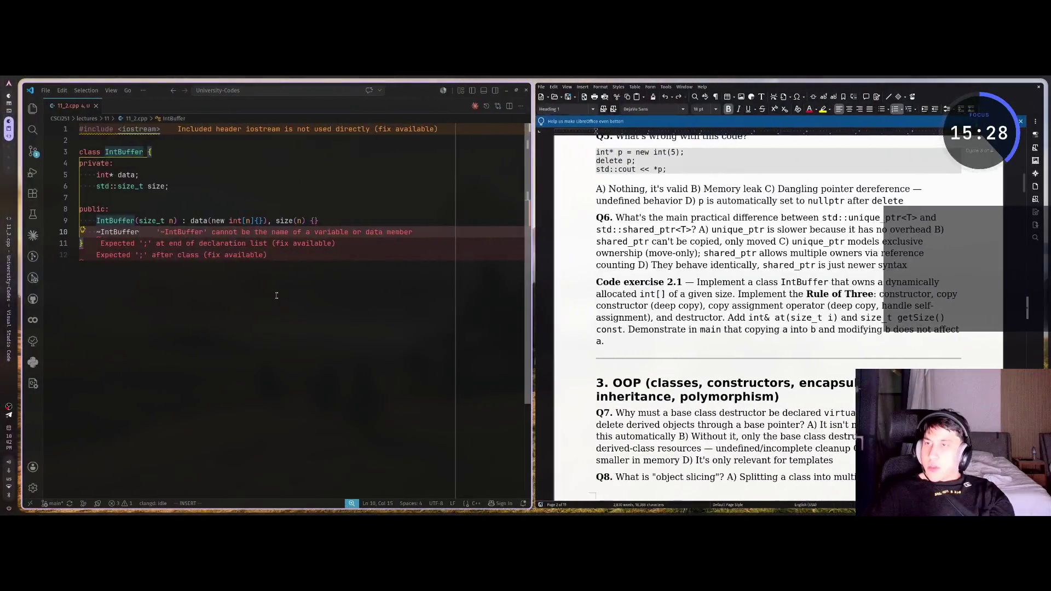
pyautogui.write('() {')
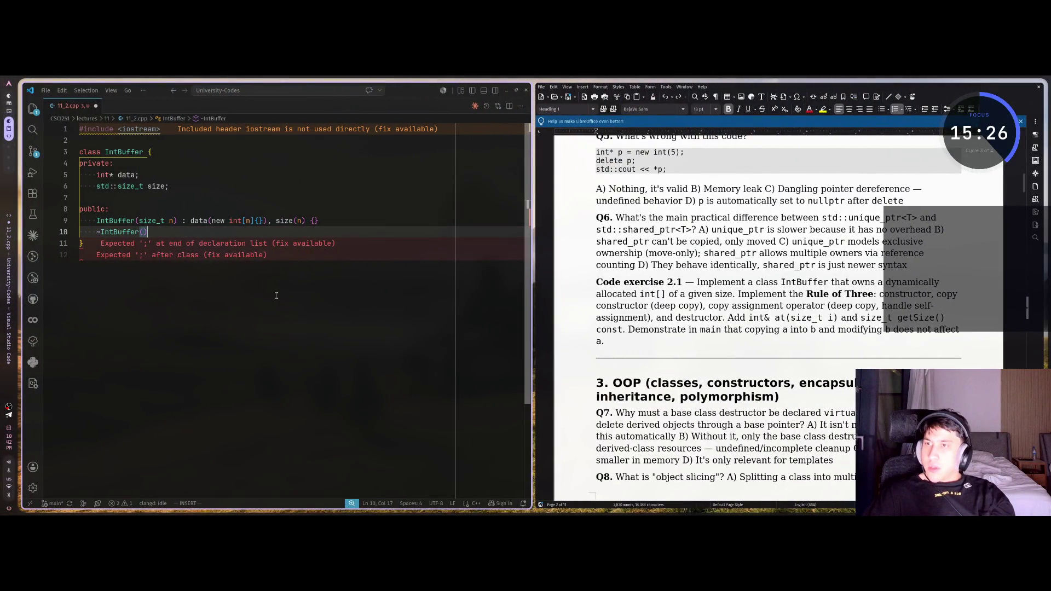
pyautogui.write('del')
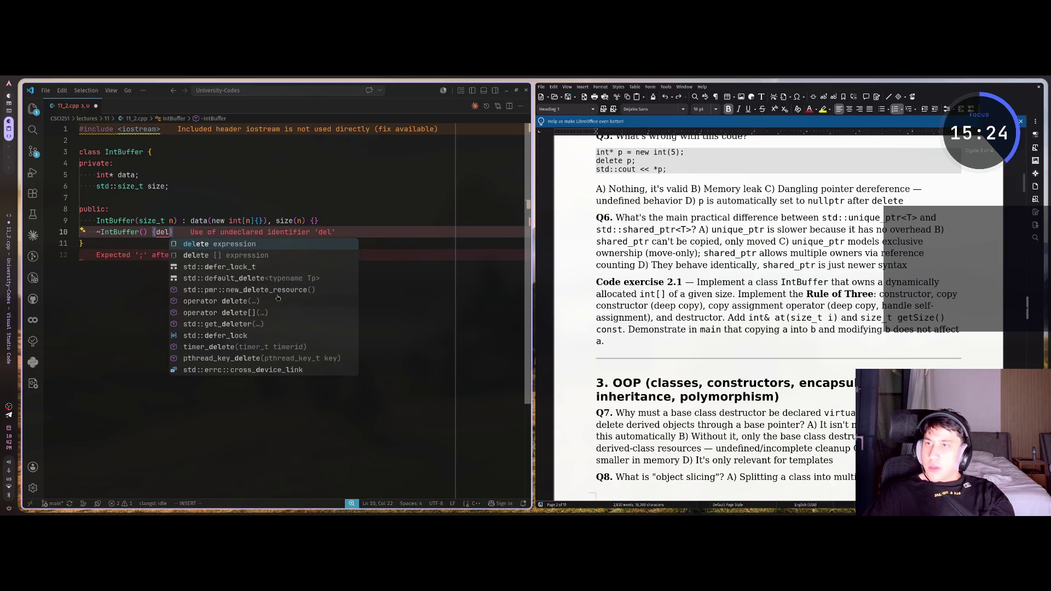
pyautogui.write('ete [] datta;')
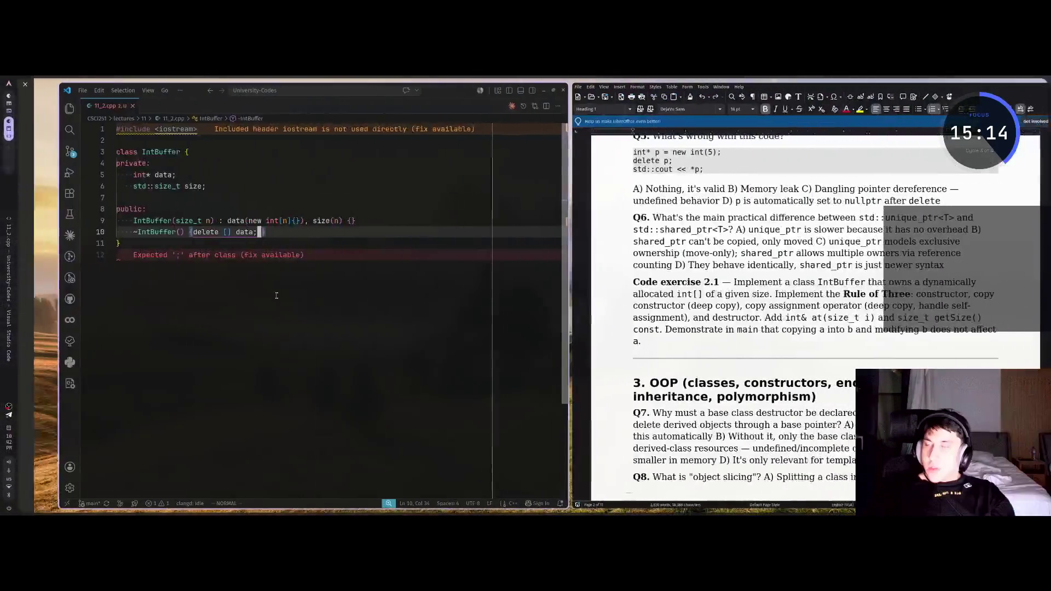
pyautogui.press('j')
pyautogui.press('k')
pyautogui.press('j')
# Step: Open blank lines below the destructor and begin int& at(size_t i) {
pyautogui.press('o')
pyautogui.press('Return')
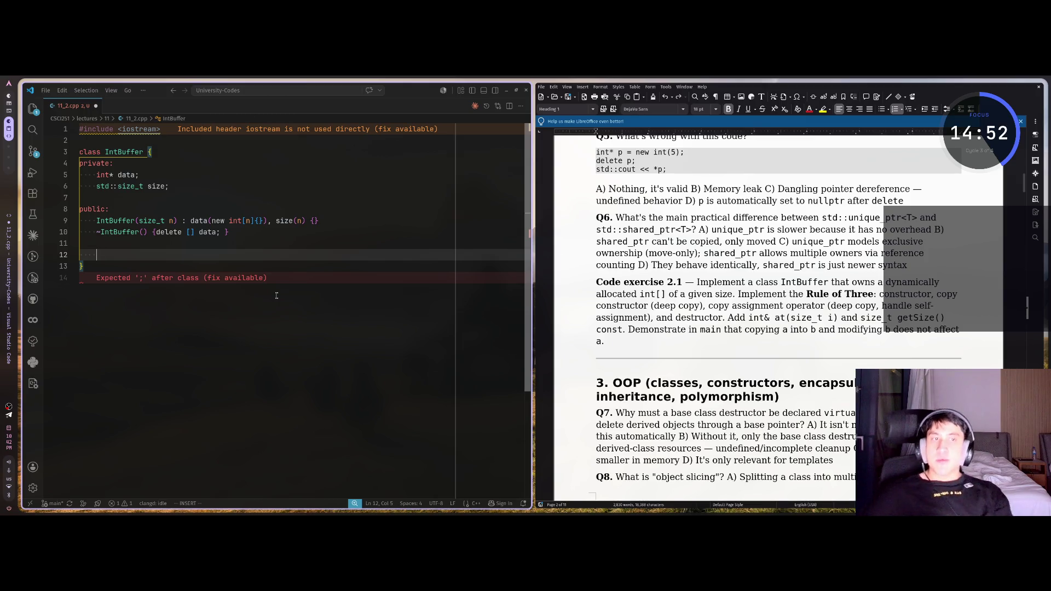
pyautogui.write('int&')
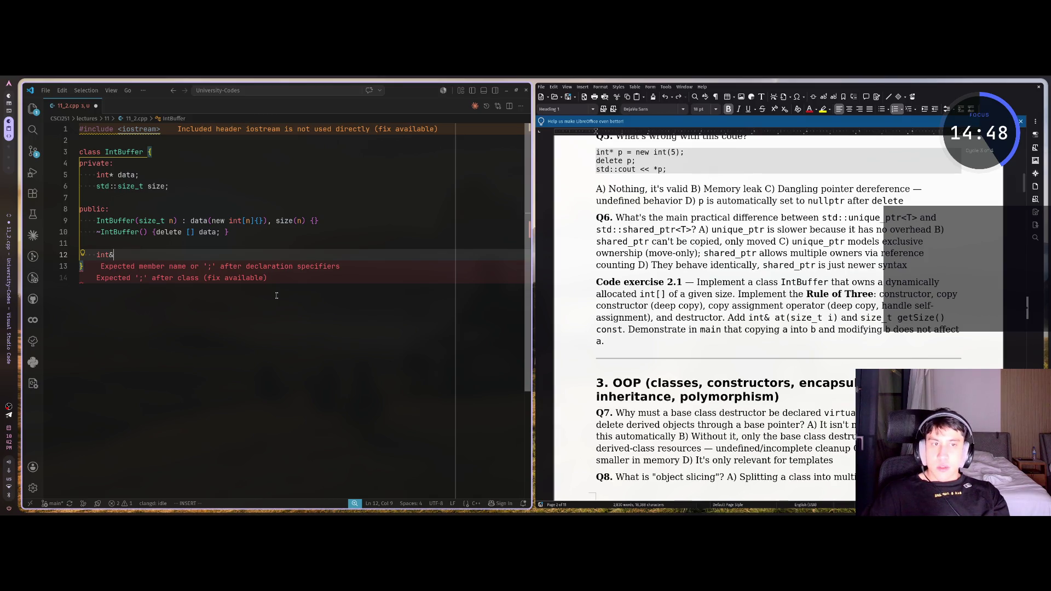
pyautogui.write(' at(size_t i) {')
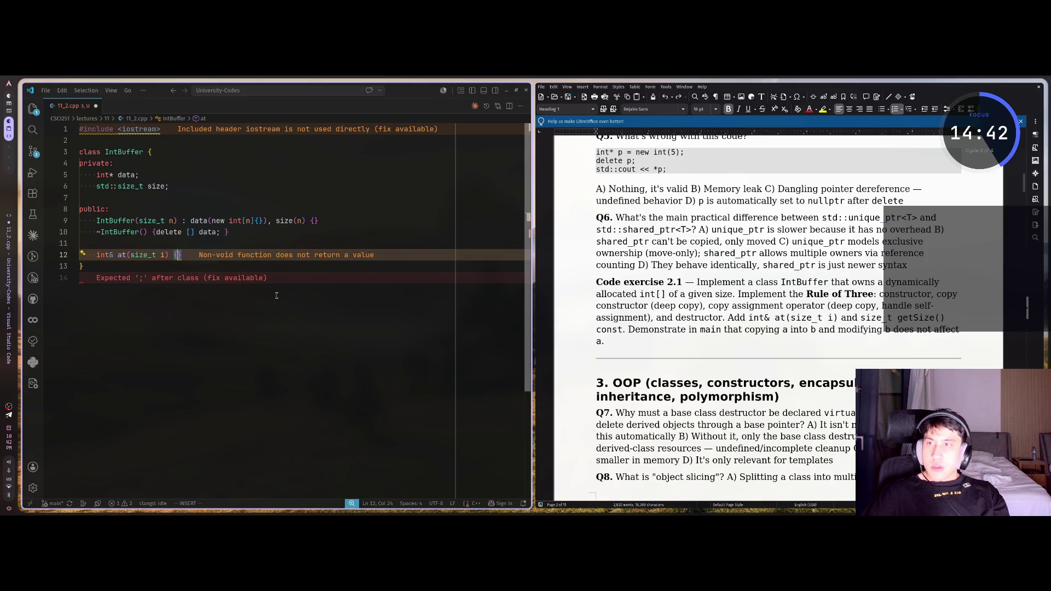
# Step: Add a size_t getSize() method below at() that returns size
pyautogui.press('End')
pyautogui.press('Return')
pyautogui.press('Return')
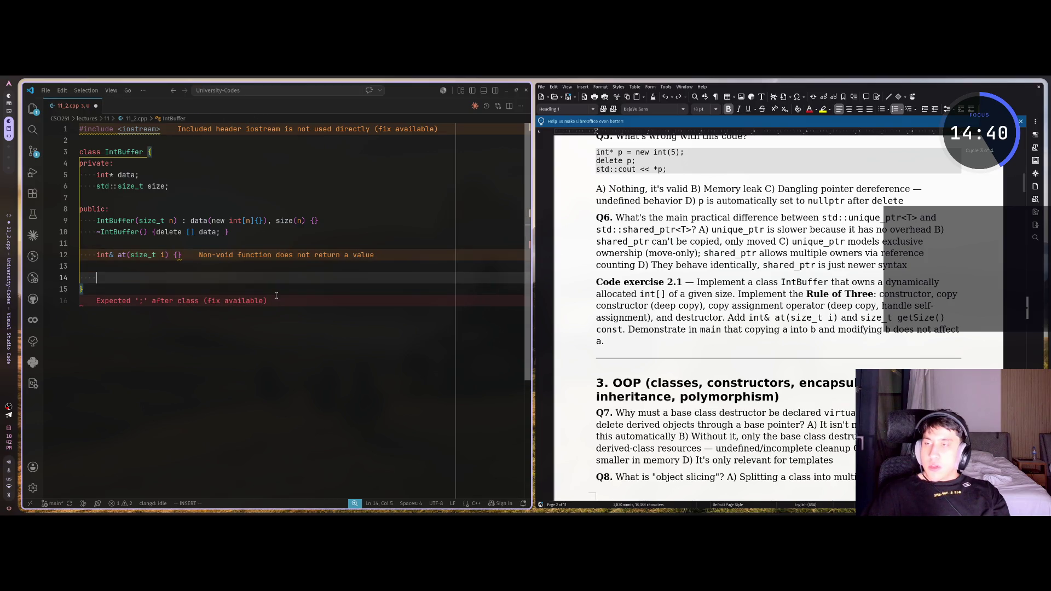
pyautogui.write('int')
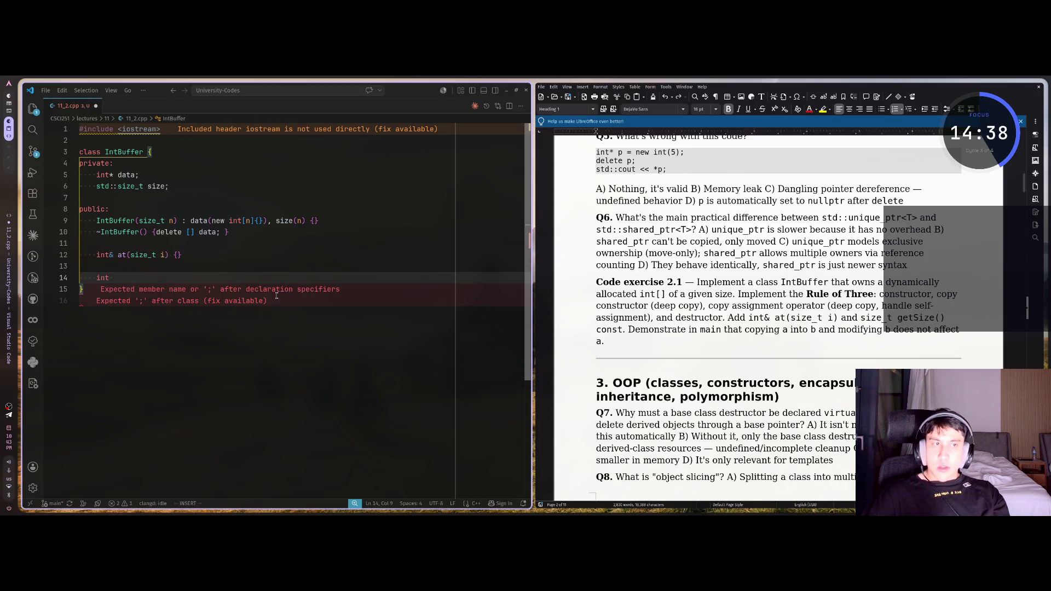
pyautogui.press('BackSpace')
pyautogui.press('BackSpace')
pyautogui.press('BackSpace')
pyautogui.write('size_')
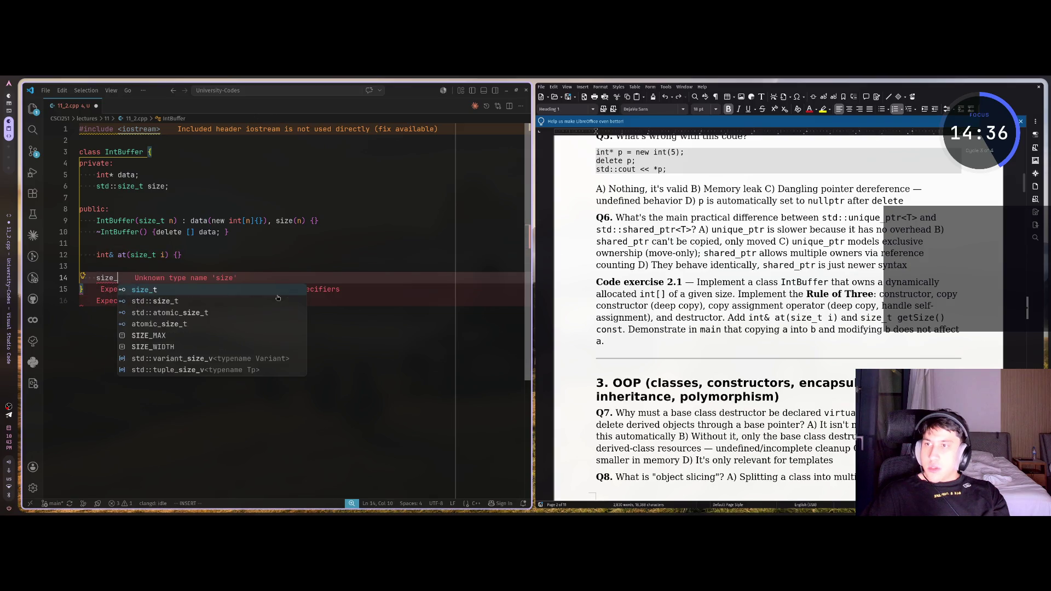
pyautogui.write('t ge')
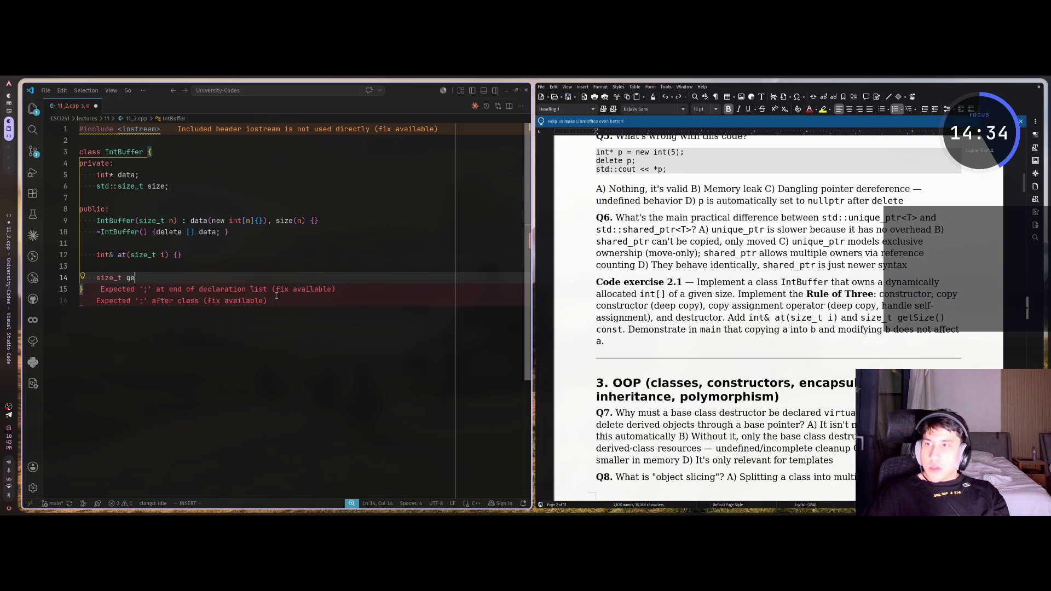
pyautogui.write('tSize(')
pyautogui.write(') {')
pyautogui.press('Return')
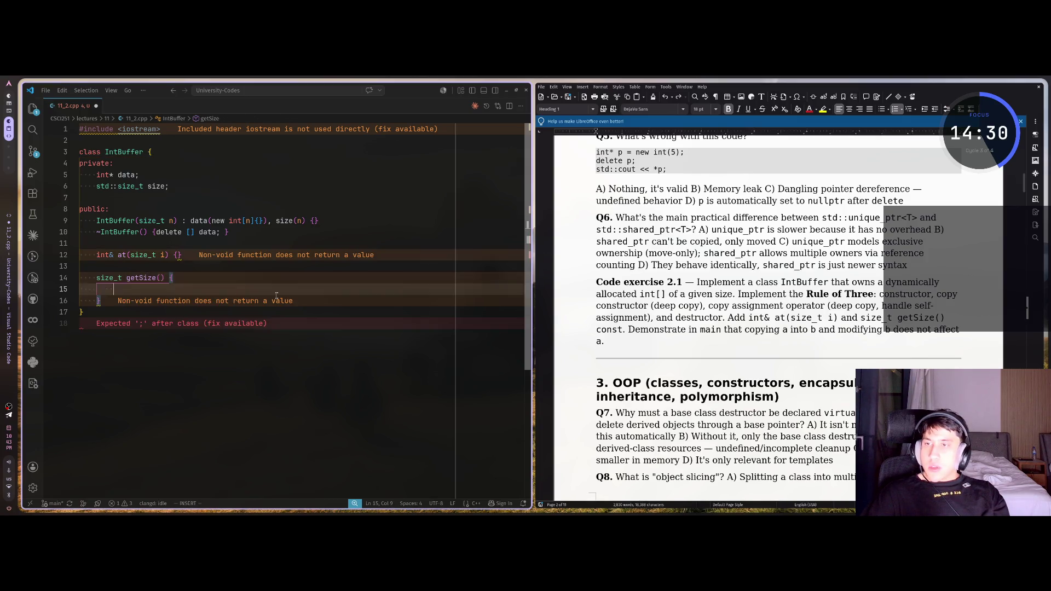
pyautogui.write('return')
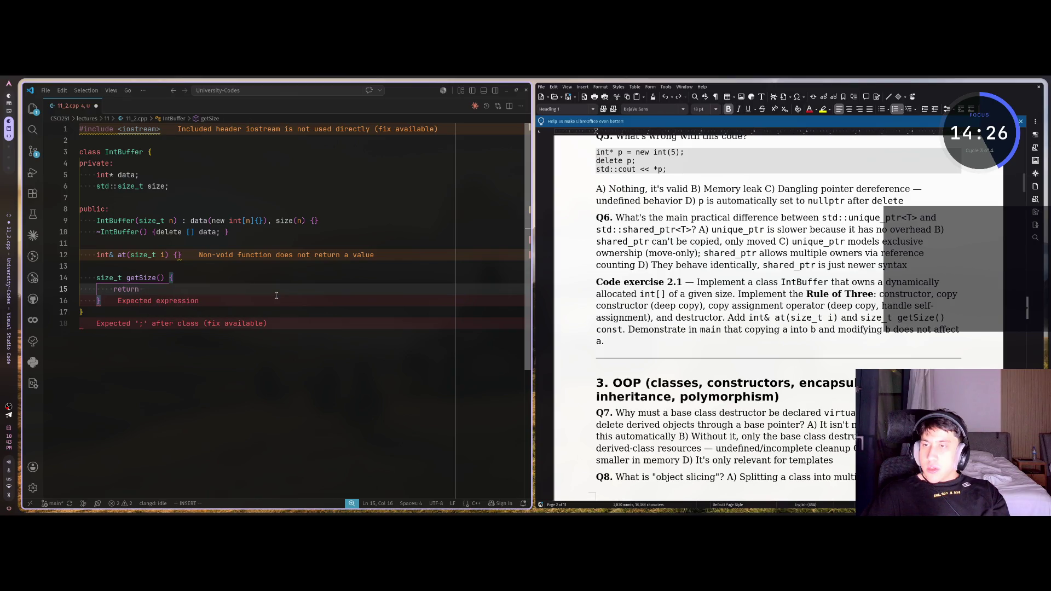
pyautogui.write(' size;')
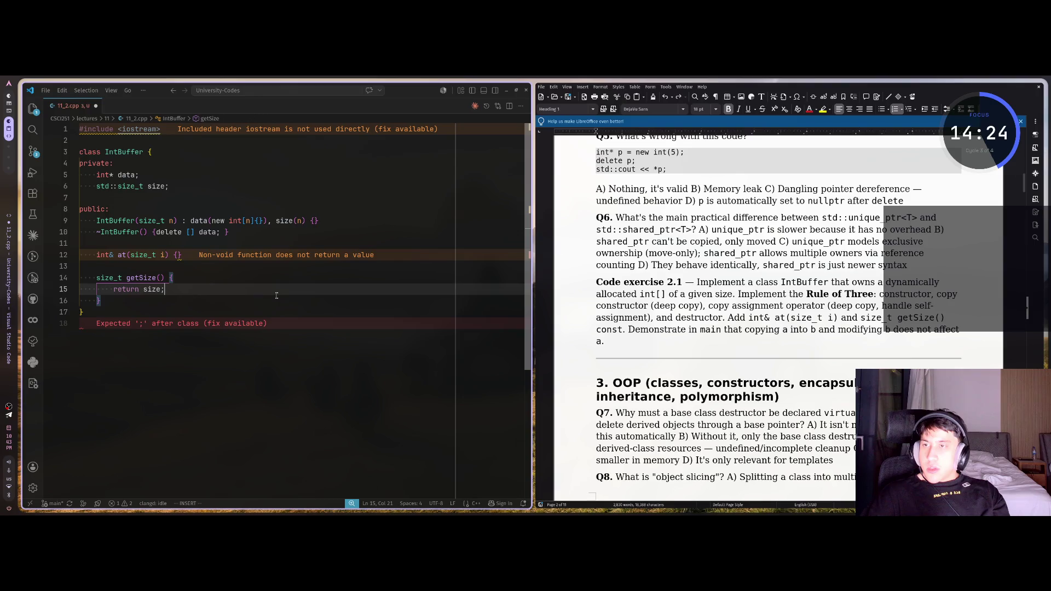
# Step: Mark getSize() as const using the autocomplete suggestion
pyautogui.press('Escape')
pyautogui.press('k')
pyautogui.press('k')
pyautogui.press('k')
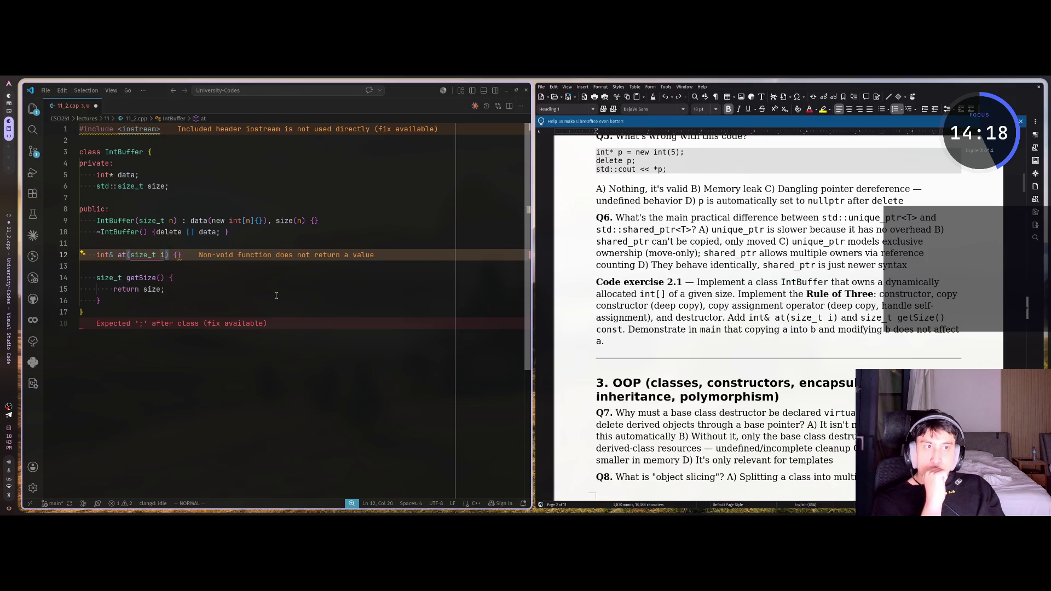
pyautogui.press('j')
pyautogui.press('j')
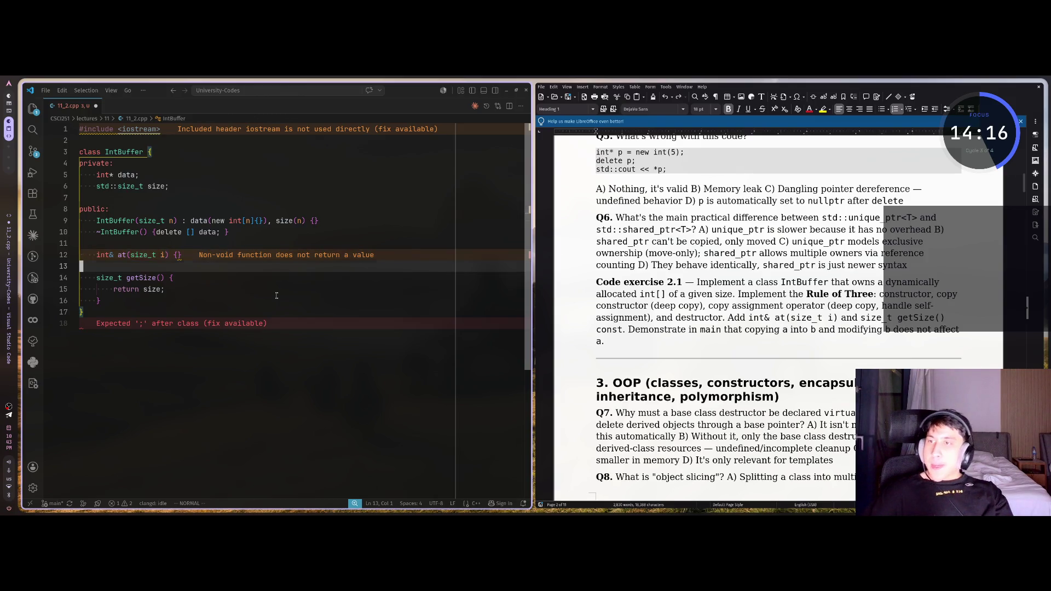
pyautogui.press('$')
pyautogui.press('i')
pyautogui.write('const')
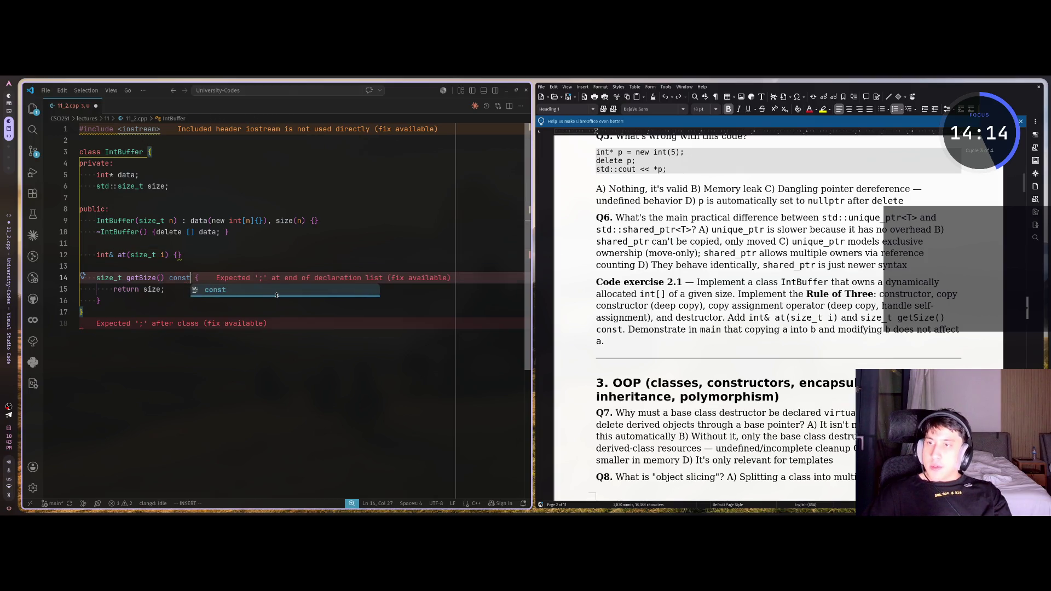
pyautogui.press('Escape')
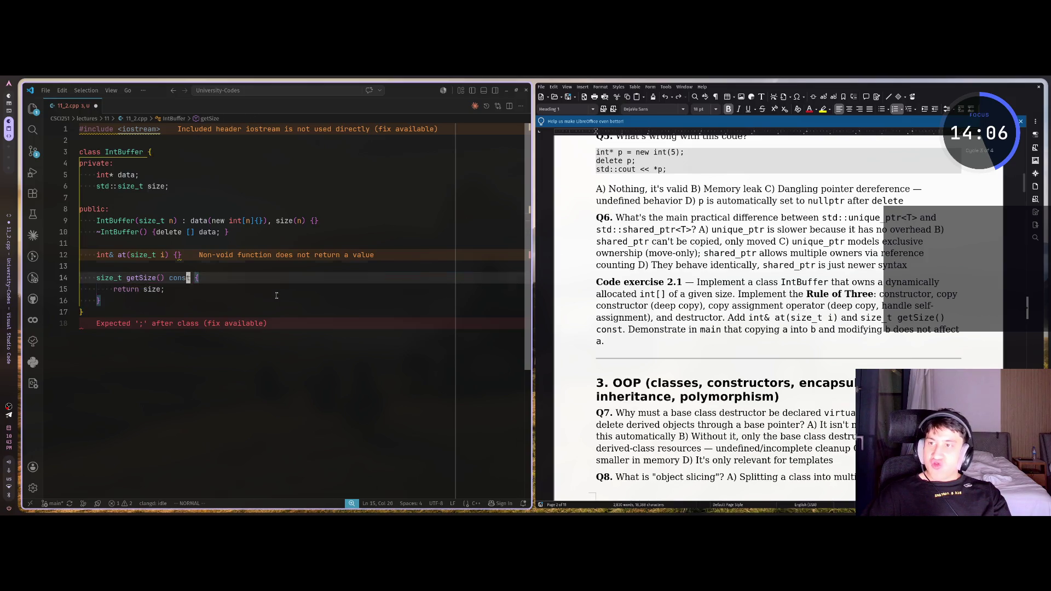
pyautogui.press('k')
pyautogui.press('k')
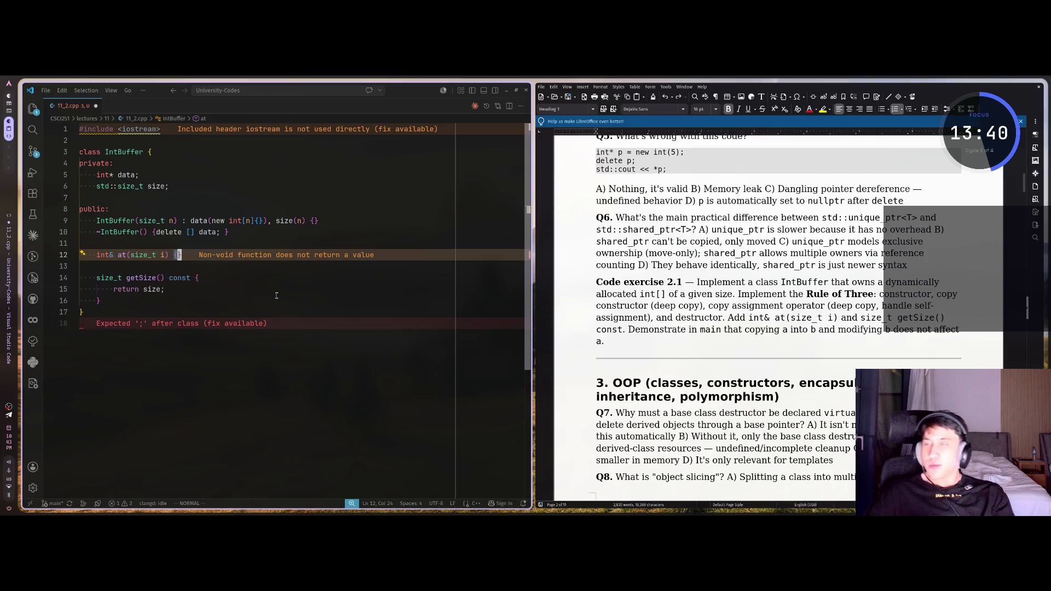
# Step: Close the class with a semicolon and add int main() that returns 0
pyautogui.press('j')
pyautogui.press('j')
pyautogui.press('j')
pyautogui.write('jA;')
pyautogui.press('Return')
pyautogui.press('Return')
pyautogui.write('int main(')
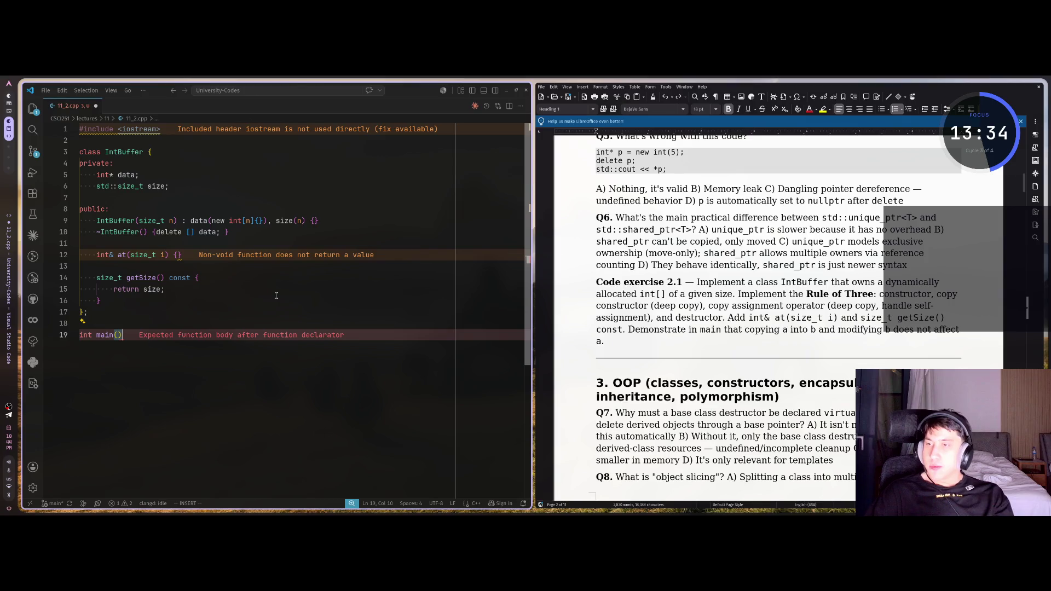
pyautogui.write(') {')
pyautogui.press('Return')
pyautogui.write('return 0;')
pyautogui.press('Escape')
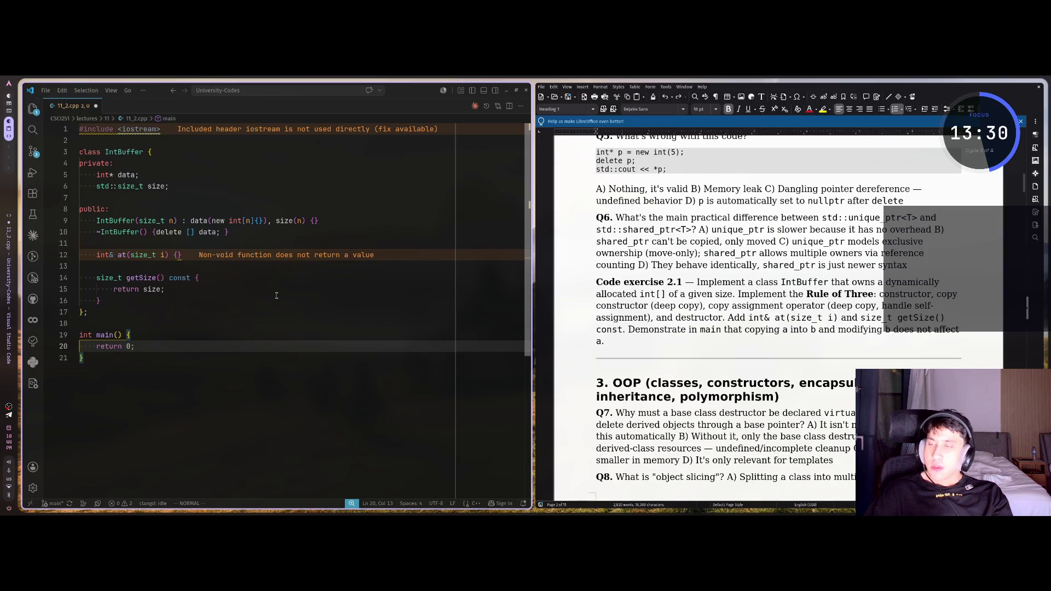
# Step: Open empty lines in main, then split at()'s empty {} body onto separate lines
pyautogui.press('2')
pyautogui.hotkey('shift', 'o')
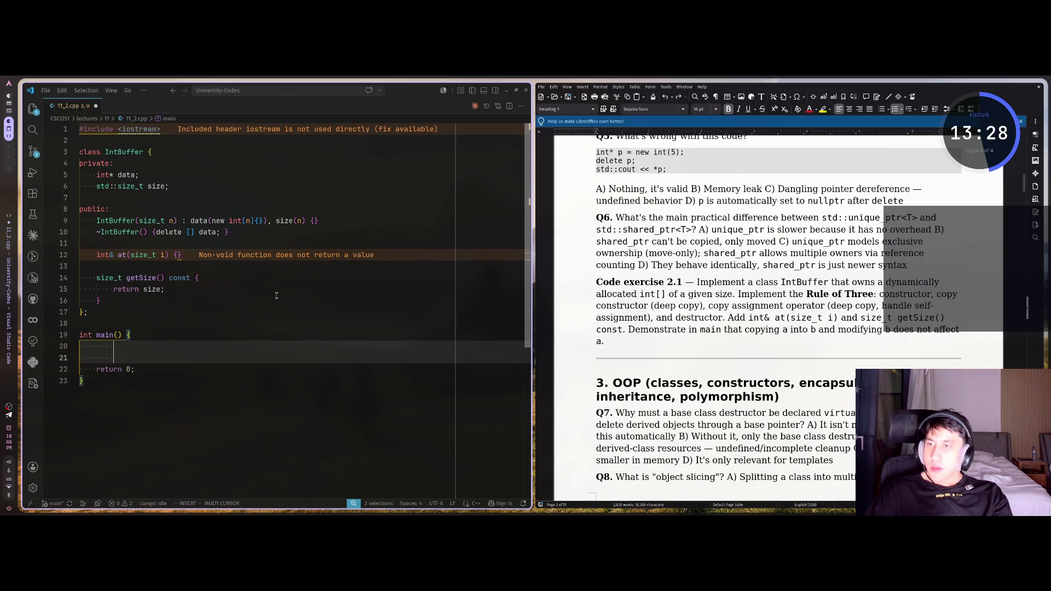
pyautogui.press('Escape')
pyautogui.press('Escape')
pyautogui.press('a')
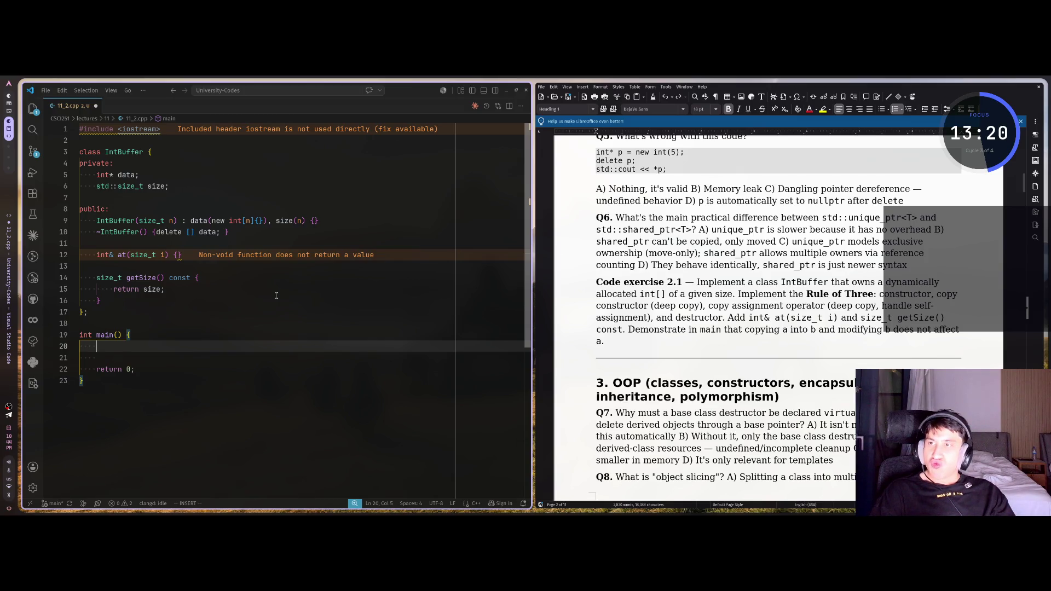
pyautogui.press('Escape')
pyautogui.press('k')
pyautogui.press('k')
pyautogui.press('k')
pyautogui.press('k')
pyautogui.press('l')
pyautogui.press('w')
pyautogui.press('w')
pyautogui.press('w')
pyautogui.press('a')
pyautogui.press('Return')
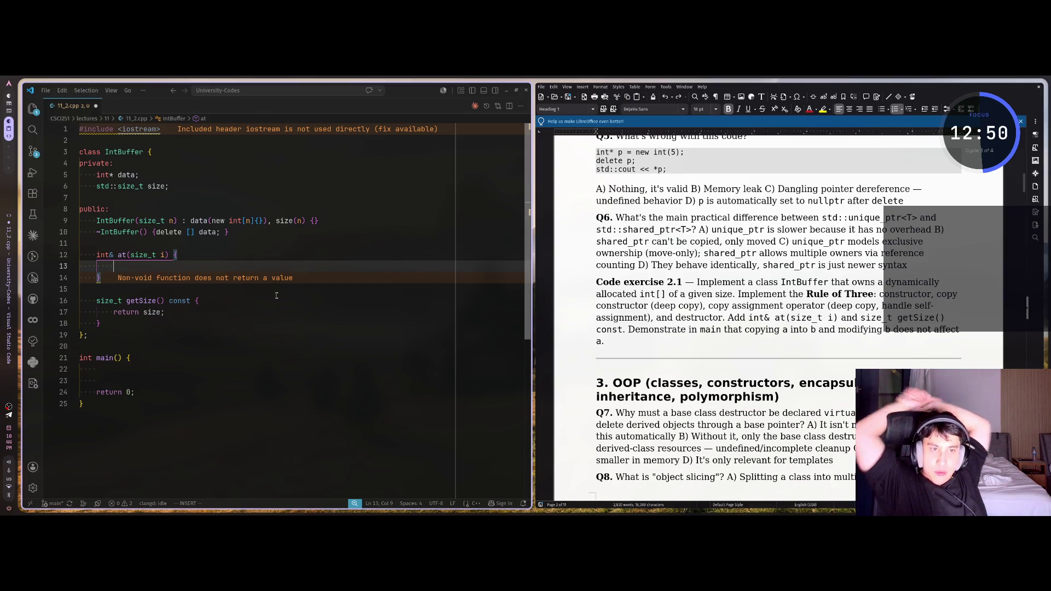
# Step: Ask Claude in Russian what the at() function should do and read the reply
pyautogui.press('super+2')
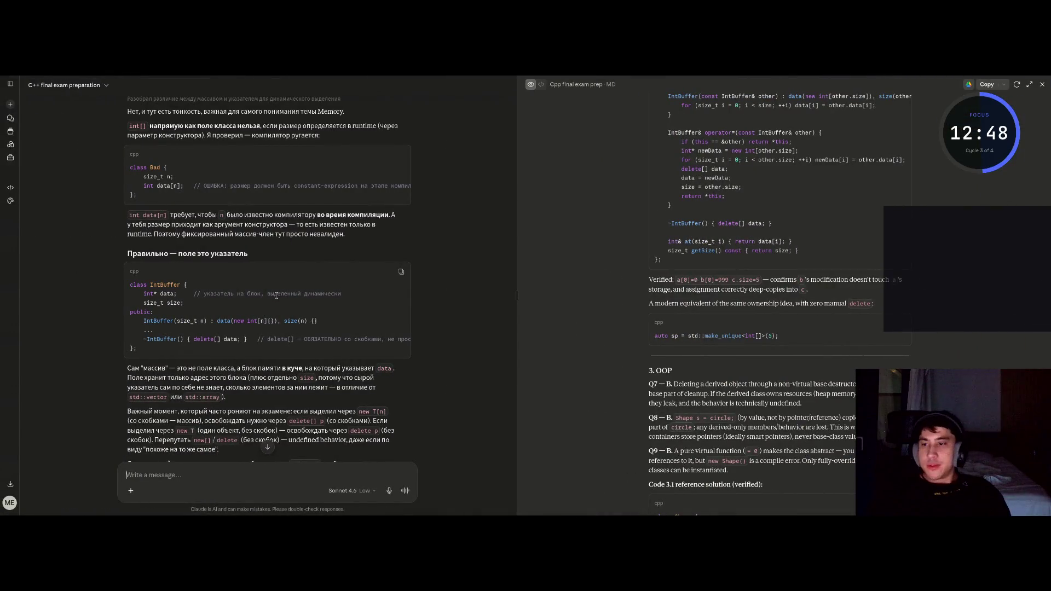
pyautogui.write('что должен делать функция at')
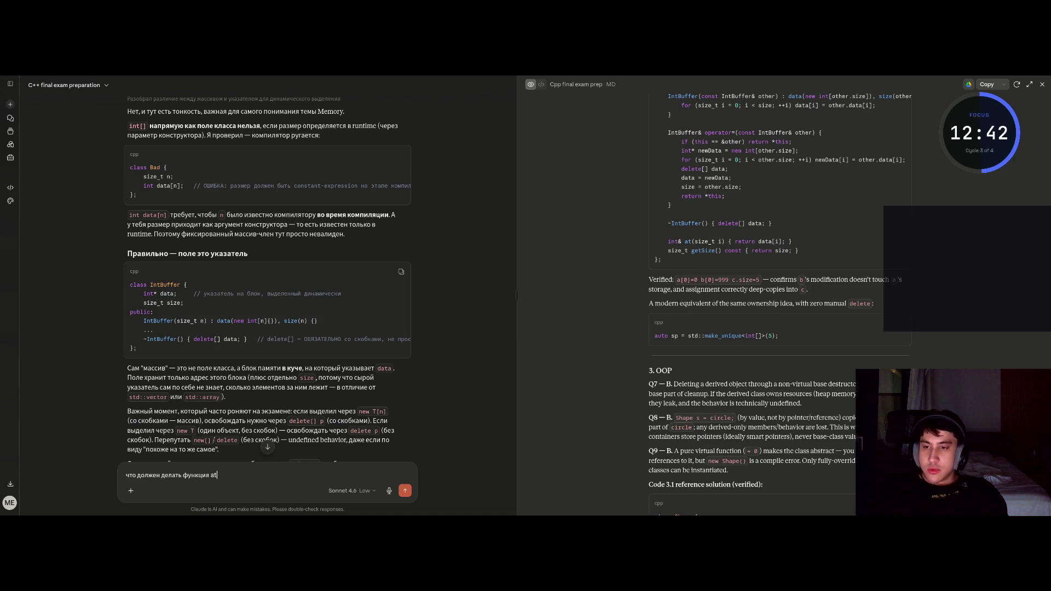
pyautogui.write('?')
pyautogui.press('Return')
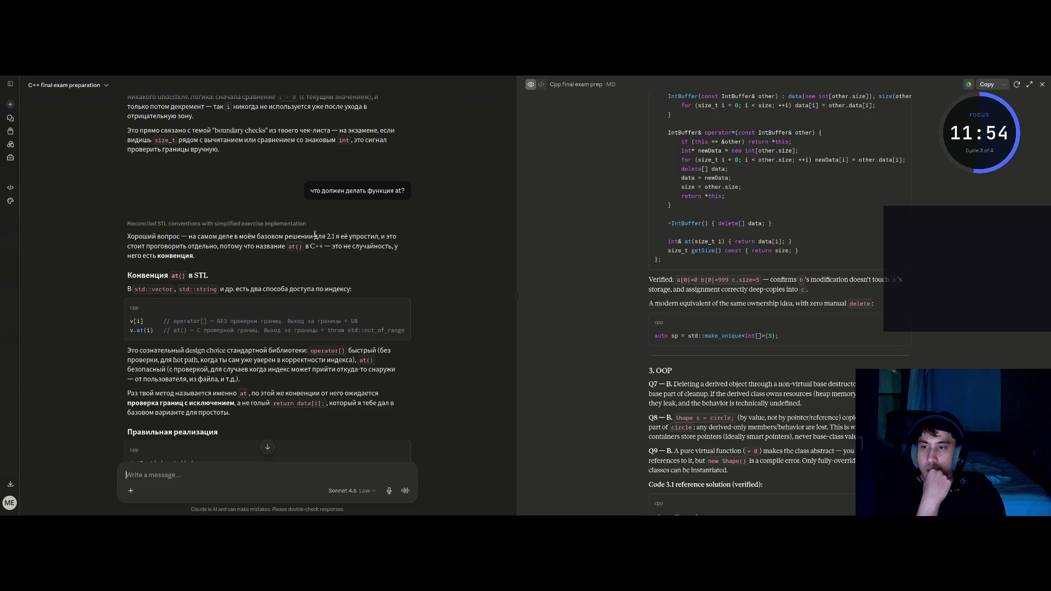
pyautogui.scroll(-3, 326, 454)
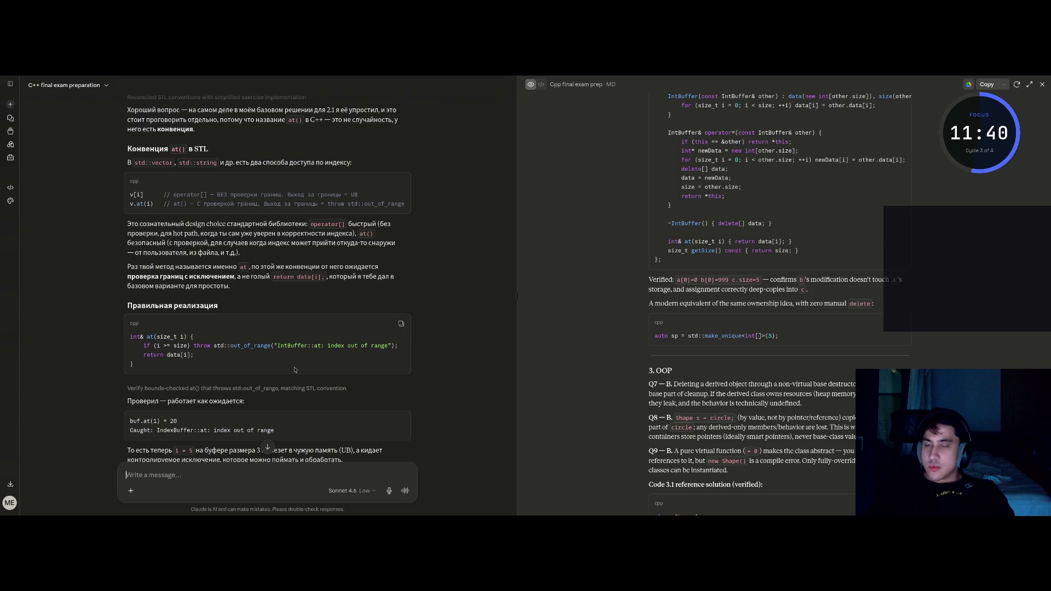
# Step: Return to VS Code and indent the empty line inside at()
pyautogui.press('super+f')
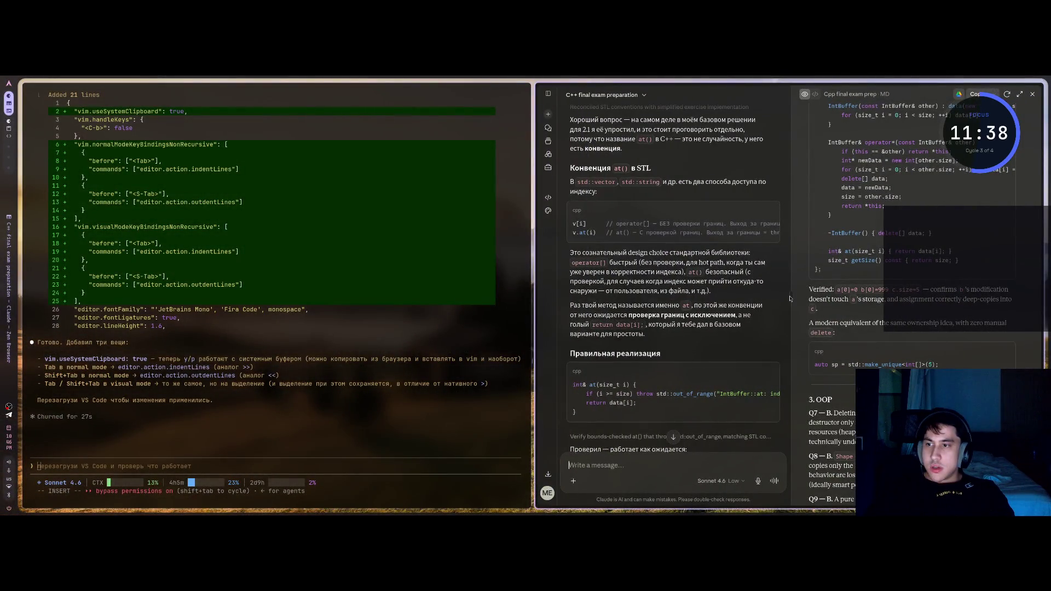
pyautogui.press('super+f')
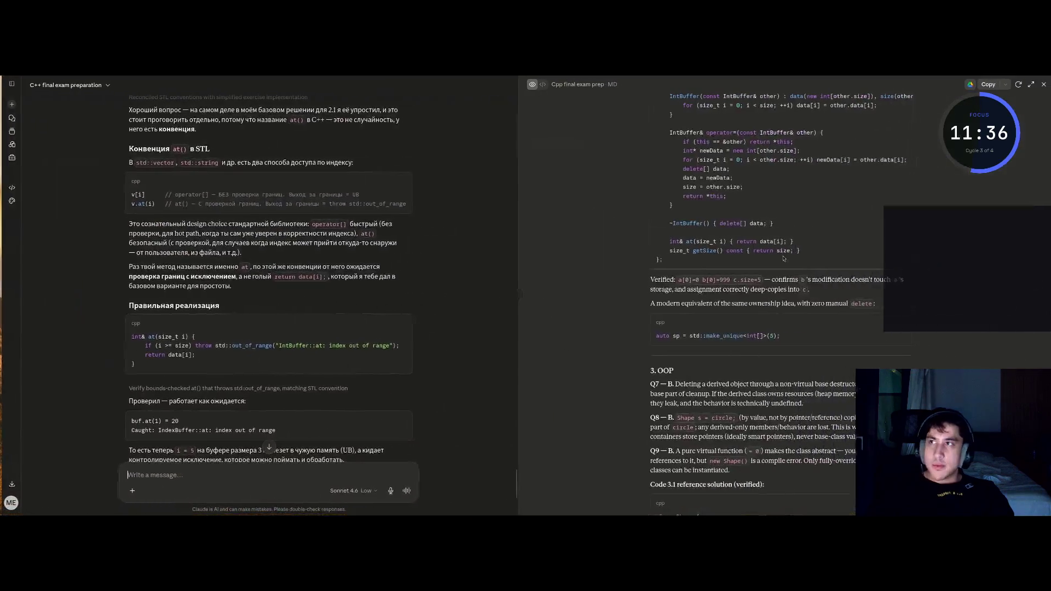
pyautogui.press('super+1')
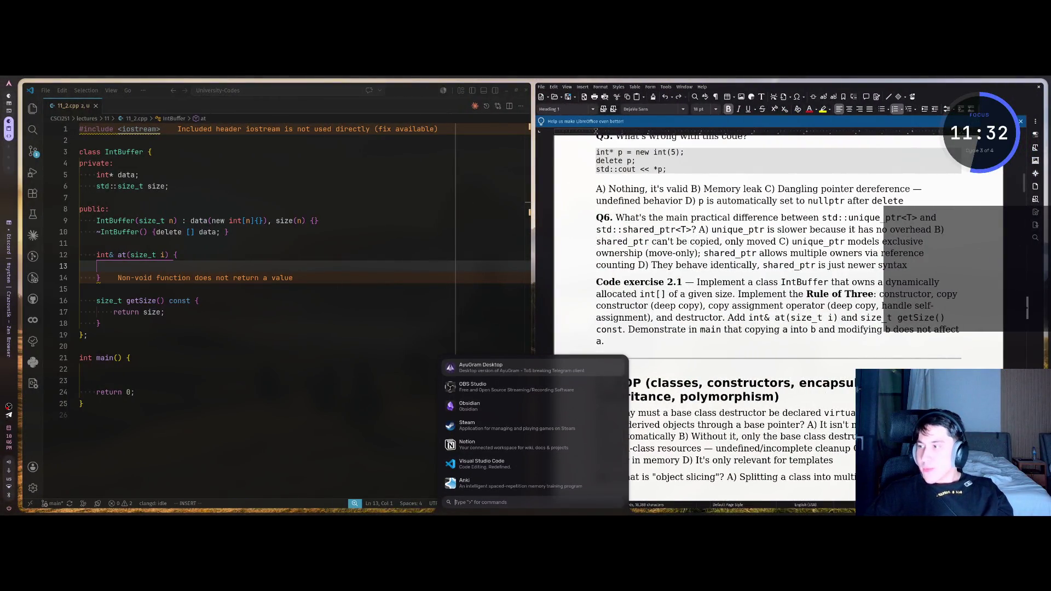
pyautogui.press('Escape')
pyautogui.click(133, 266)
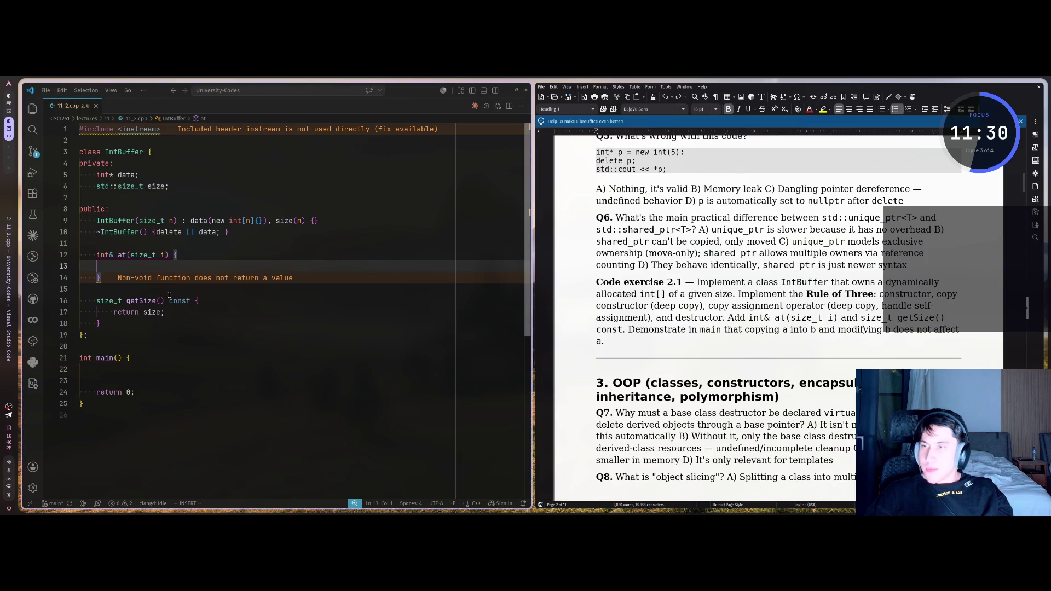
pyautogui.press('Tab')
pyautogui.press('Tab')
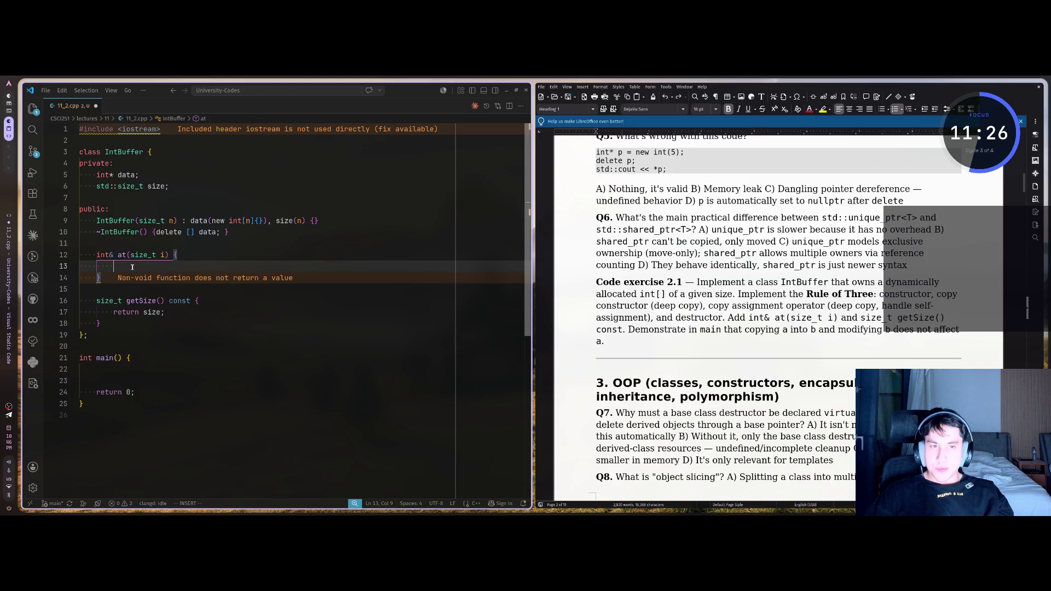
# Step: Write the bounds-check condition comparing i against size, checking Claude's version
pyautogui.write('if (i ')
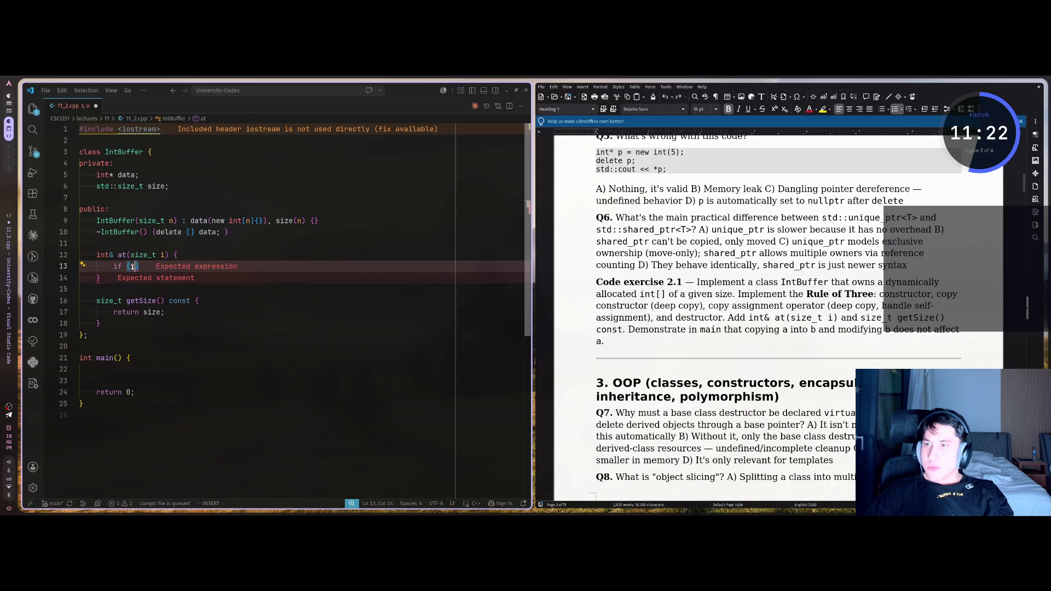
pyautogui.write('>')
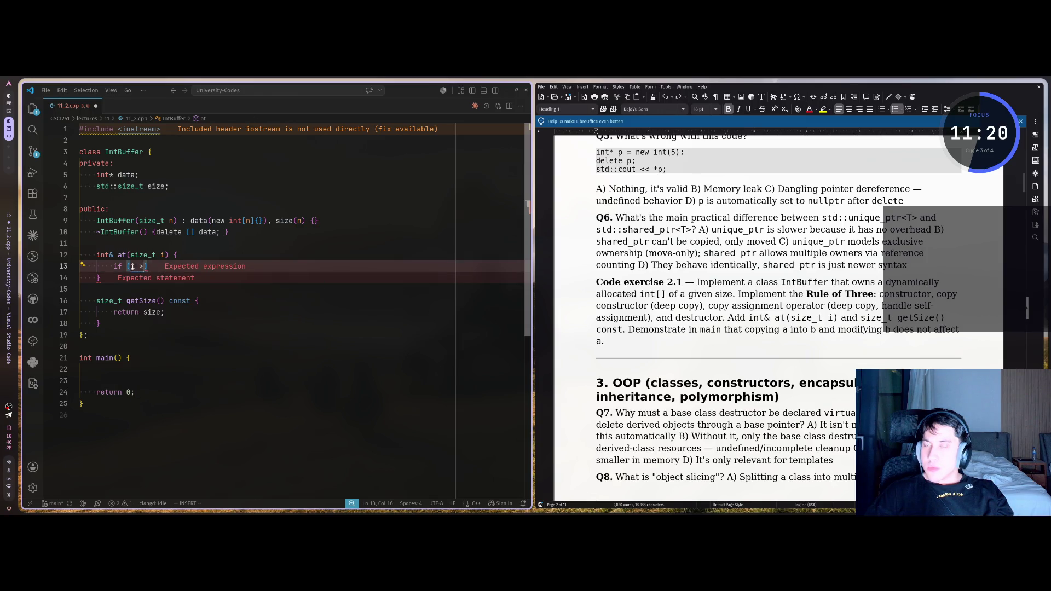
pyautogui.press('super+2')
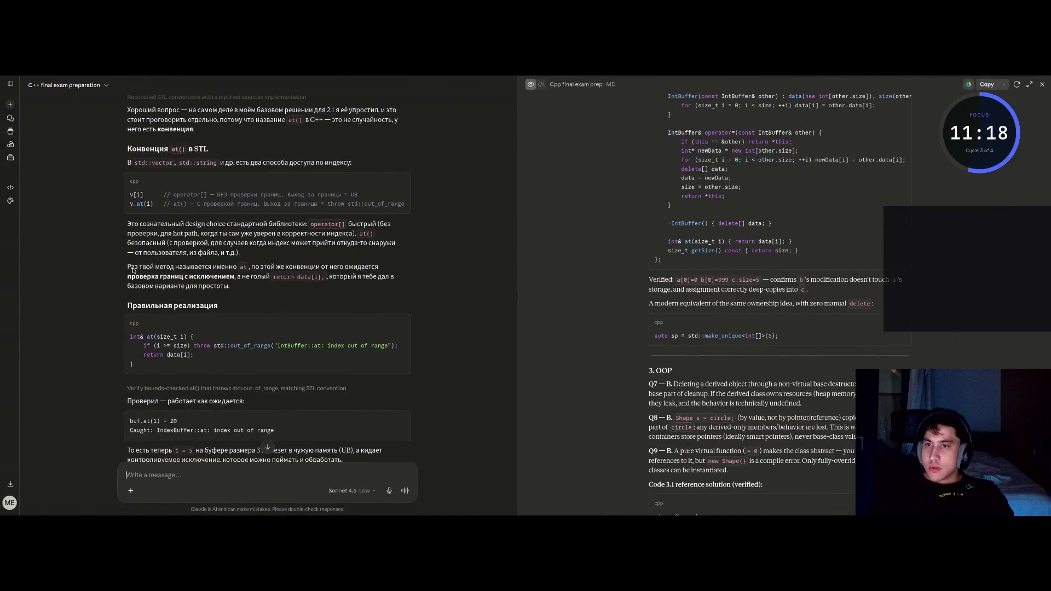
pyautogui.press('super+1')
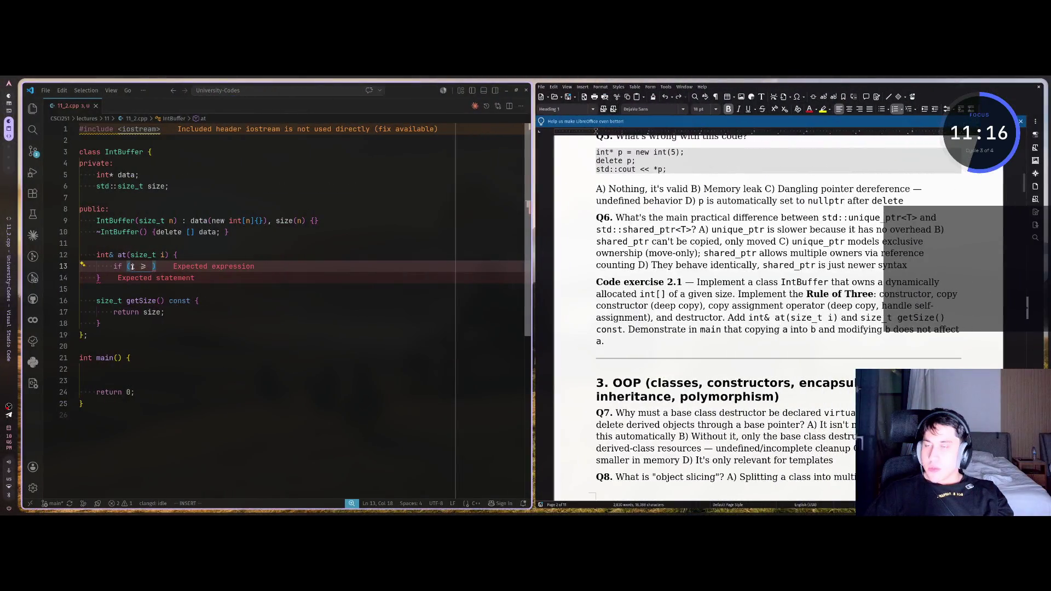
pyautogui.write('size')
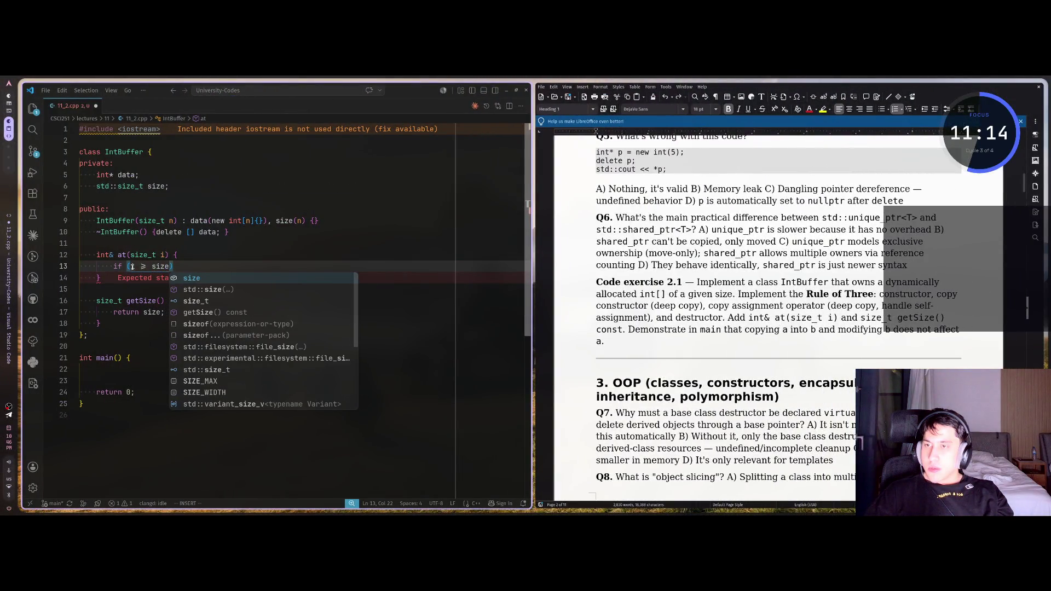
pyautogui.write(' || i <=')
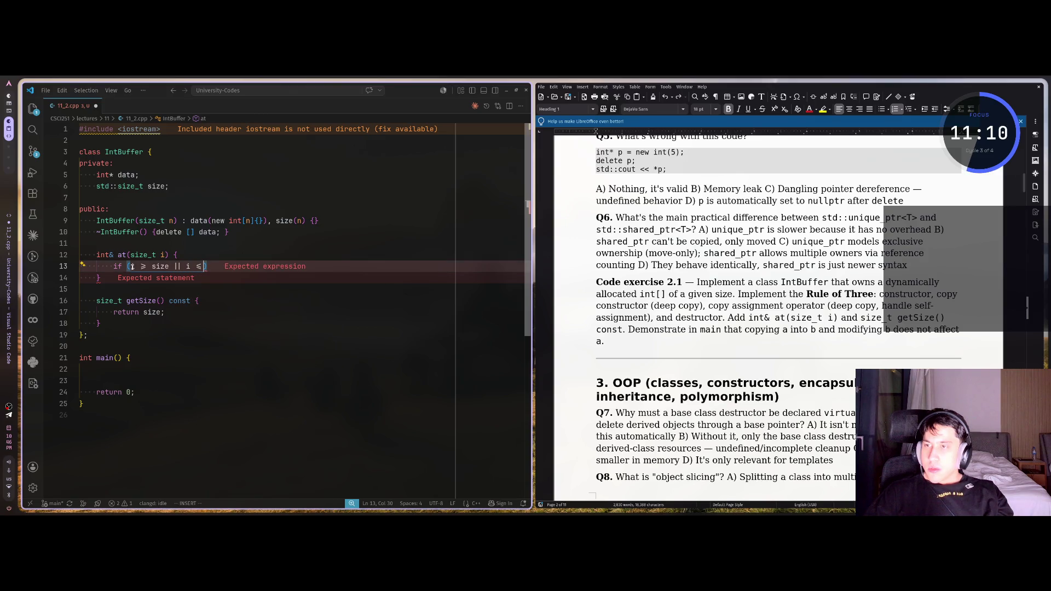
pyautogui.write(' size')
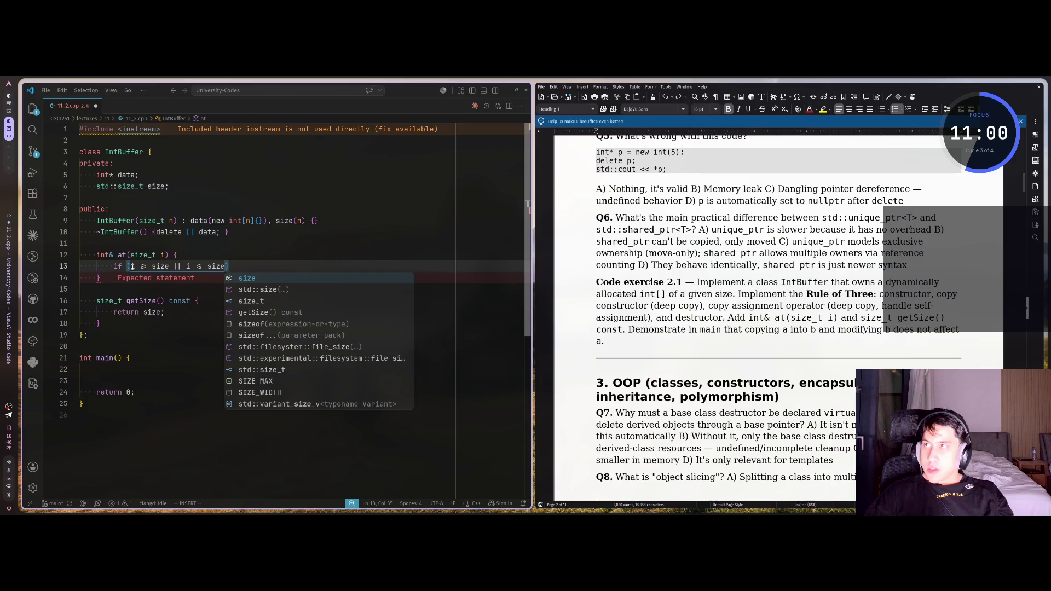
pyautogui.press('BackSpace')
pyautogui.press('BackSpace')
pyautogui.press('BackSpace')
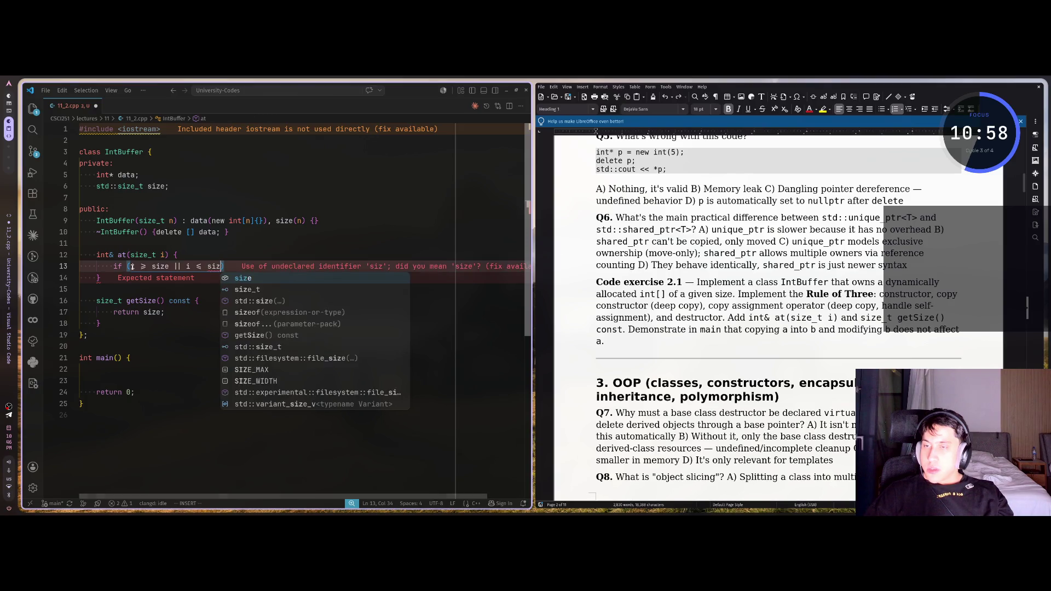
pyautogui.press('BackSpace')
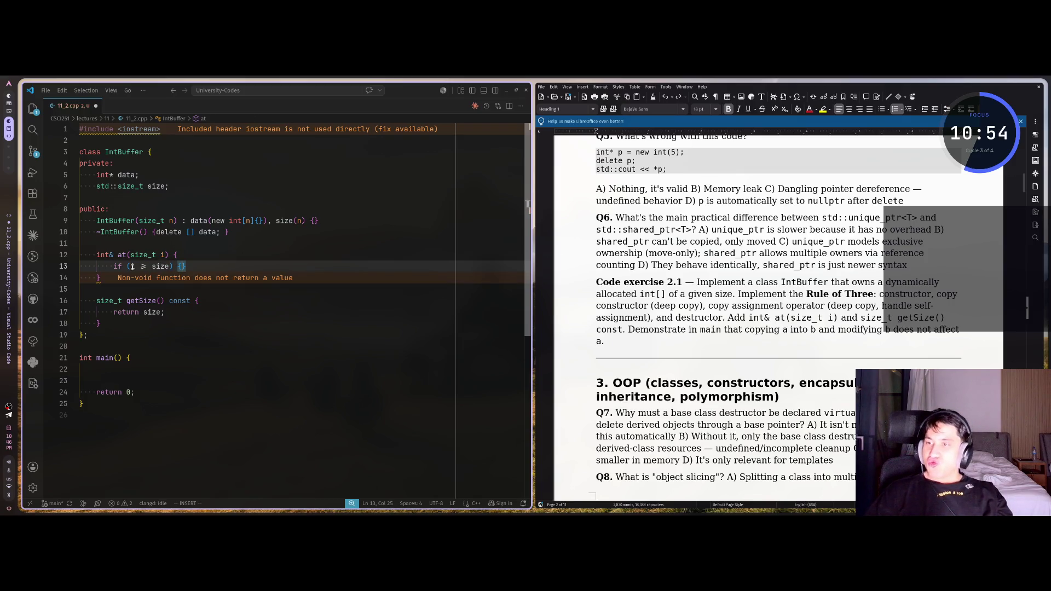
# Step: Make the check throw std::out_of_range("Error: index out of randge")
pyautogui.write(' throw')
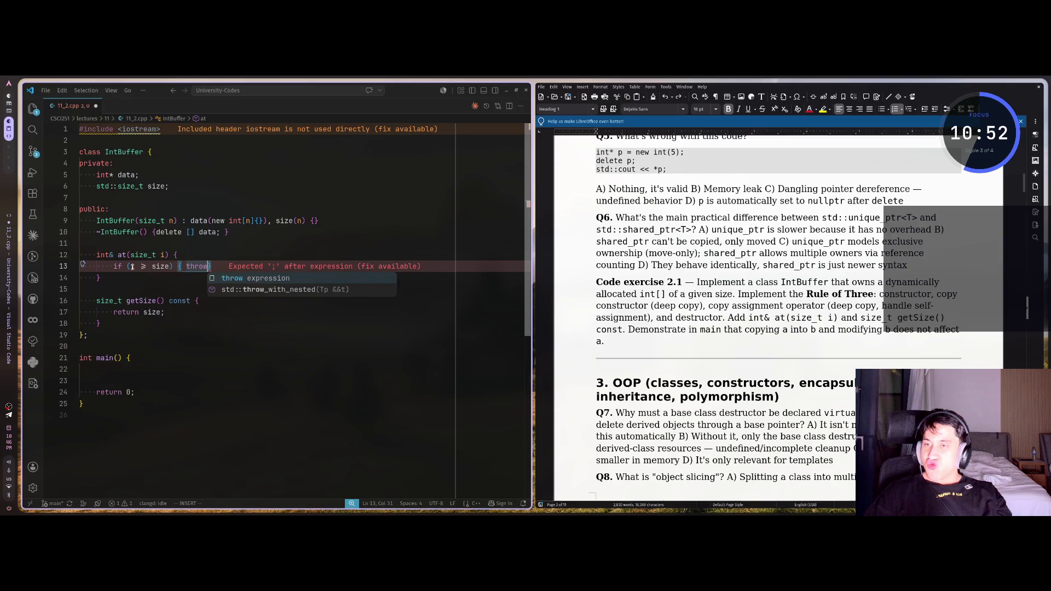
pyautogui.write(' e')
pyautogui.press('BackSpace')
pyautogui.write('std::o')
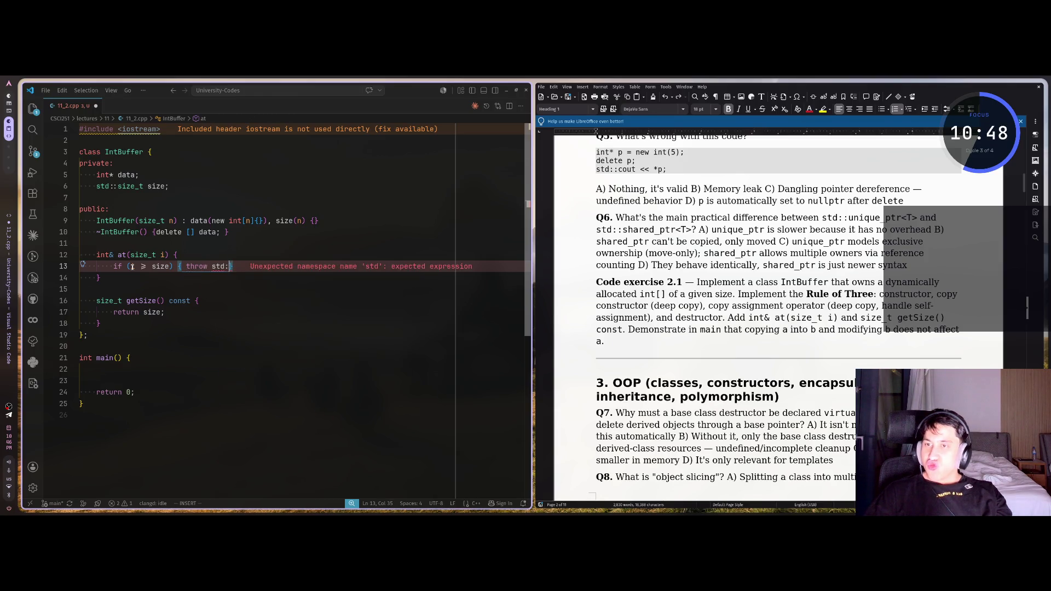
pyautogui.write('ut_of_range("')
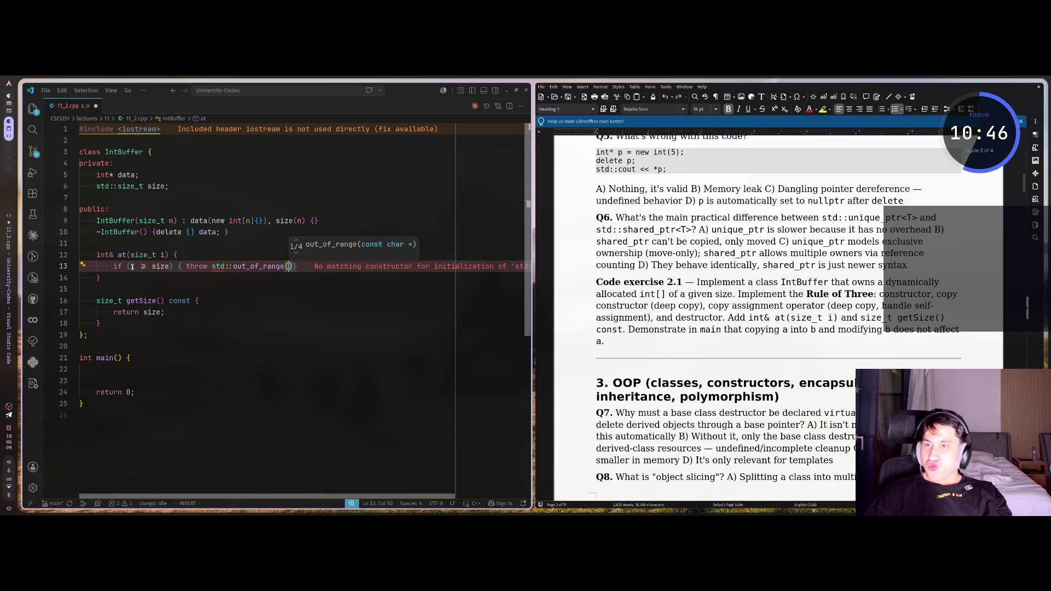
pyautogui.write('Error"')
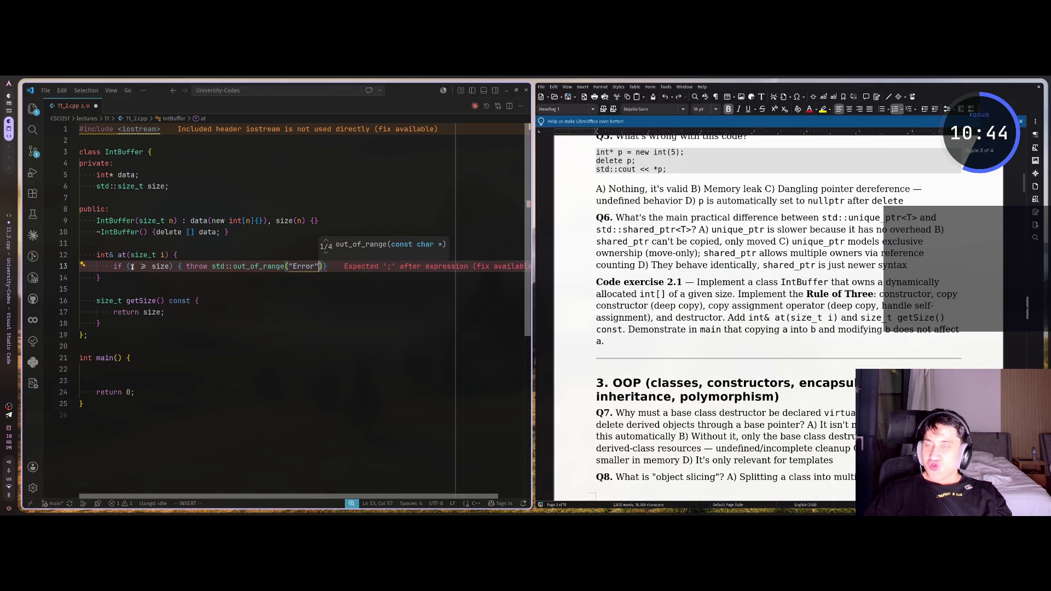
pyautogui.write(';')
pyautogui.press('BackSpace')
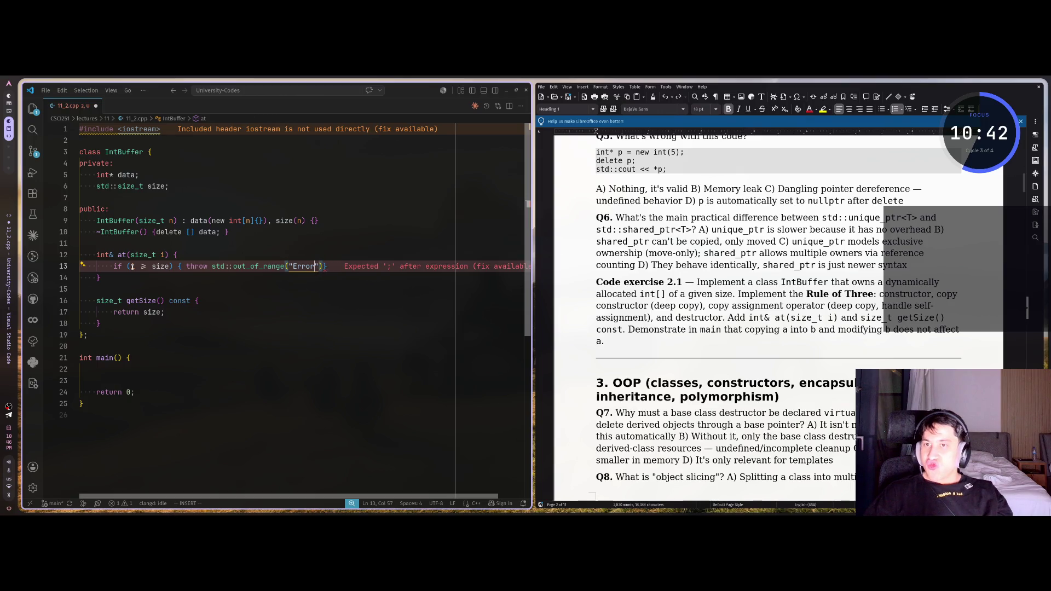
pyautogui.write(': index out of randge')
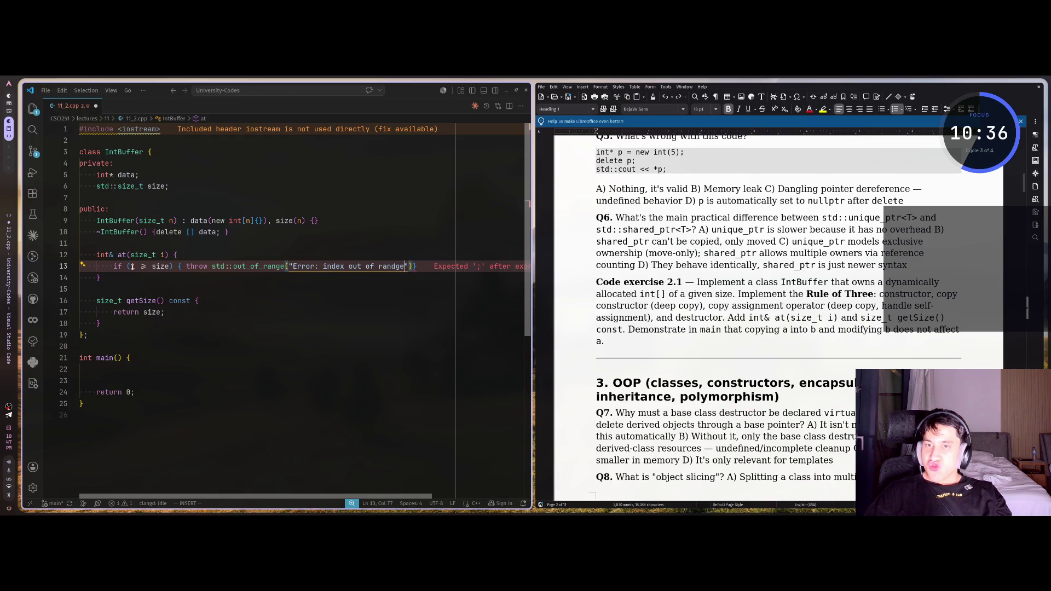
pyautogui.press('Escape')
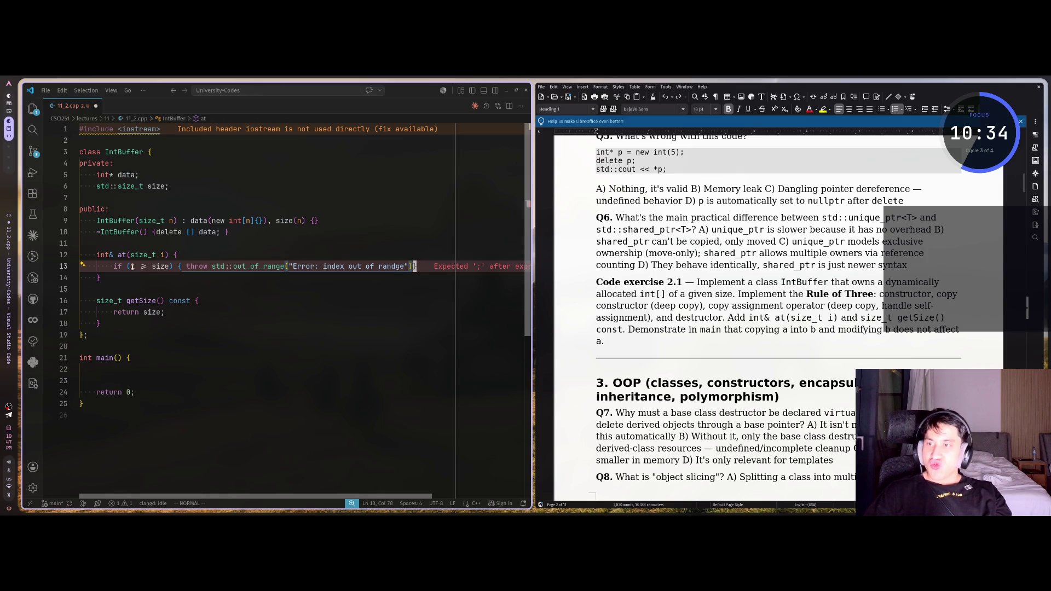
pyautogui.press('l')
pyautogui.press('h')
pyautogui.press('h')
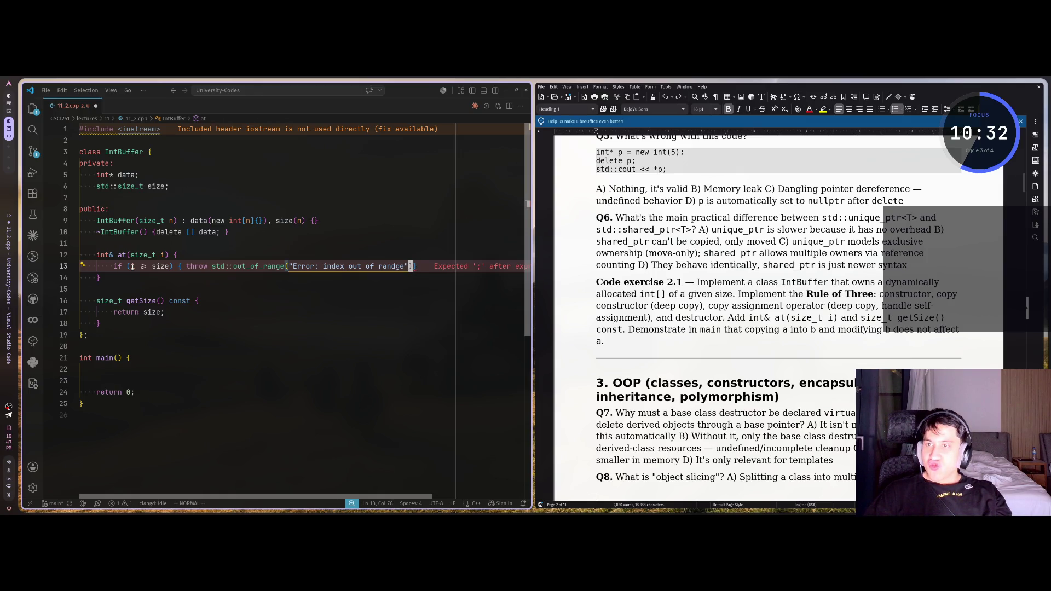
# Step: Add a try { } block above the check and move the if/throw line inside it
pyautogui.hotkey('shift', 'o')
pyautogui.write('try {')
pyautogui.press('Return')
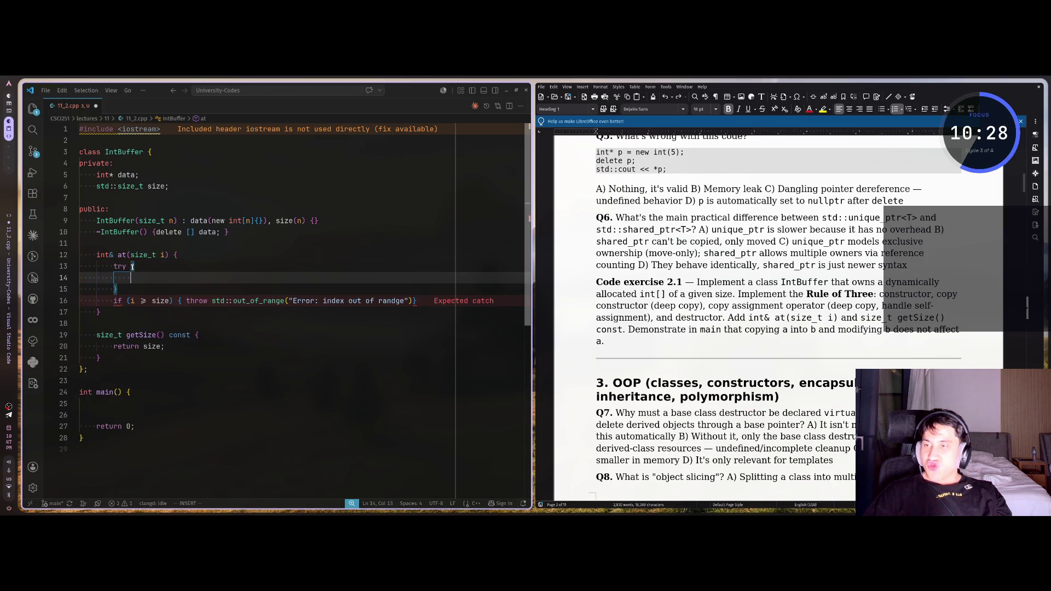
pyautogui.press('Escape')
pyautogui.press('j')
pyautogui.hotkey('shift', 'v')
pyautogui.press('d')
pyautogui.press('k')
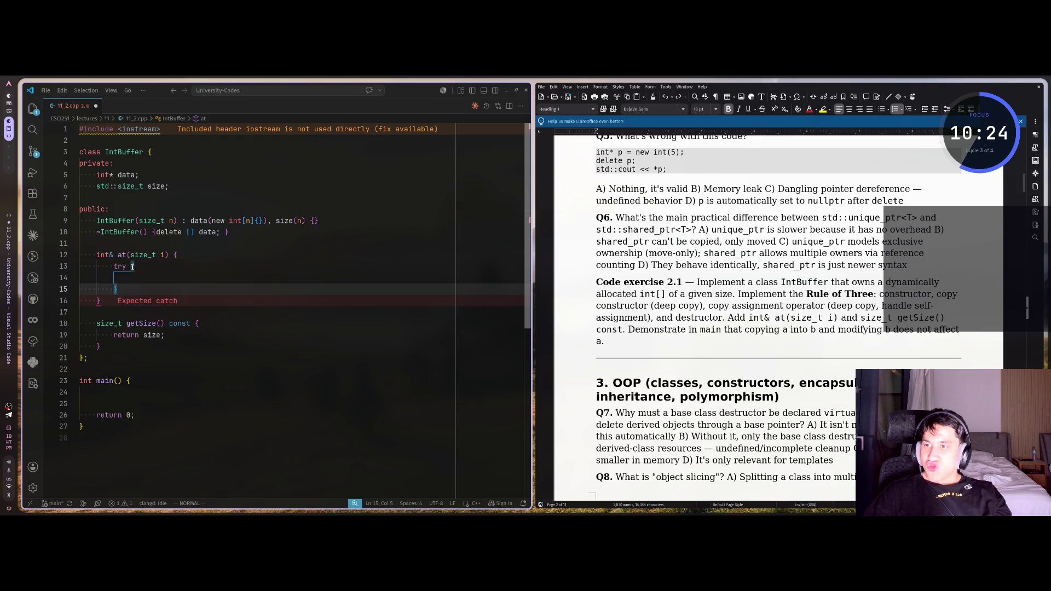
pyautogui.press('k')
pyautogui.hotkey('shift', 'p')
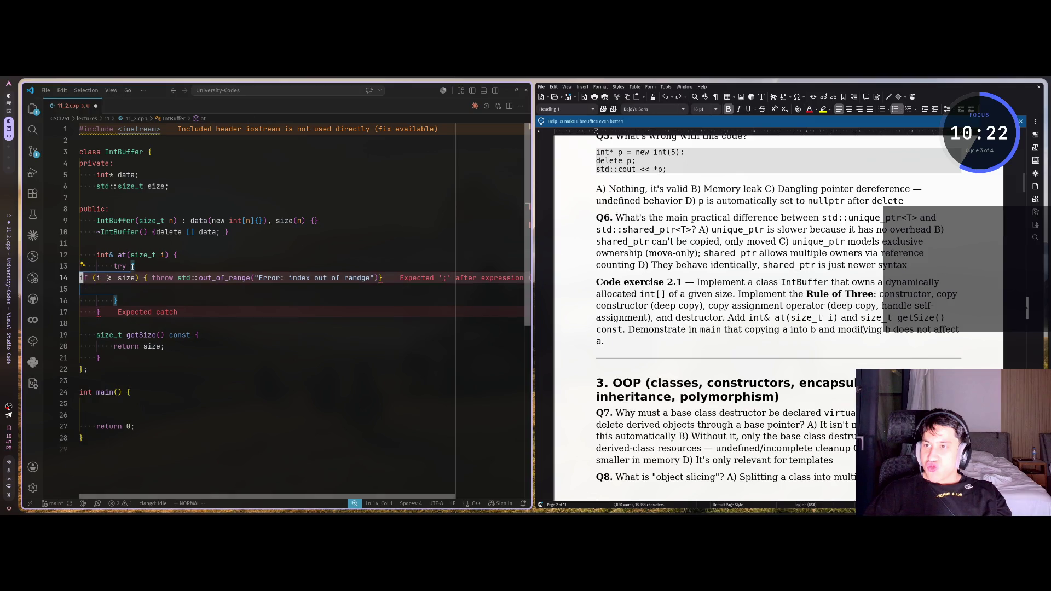
# Step: Indent the check, remove the leftover empty line, and begin a catch ( clause
pyautogui.press('>')
pyautogui.press('>')
pyautogui.press('>')
pyautogui.press('>')
pyautogui.press('>')
pyautogui.press('>')
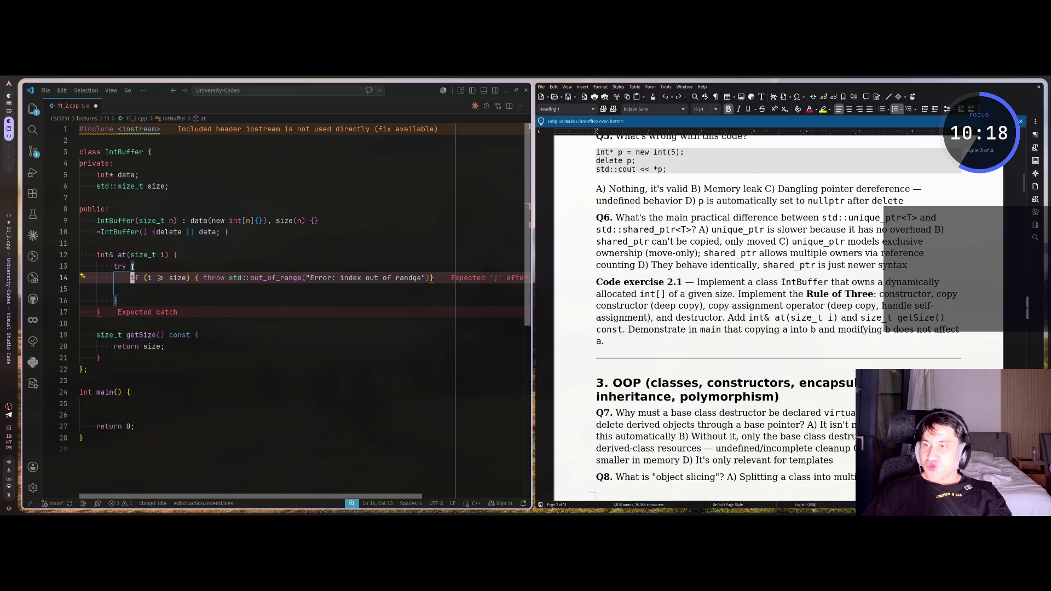
pyautogui.press('j')
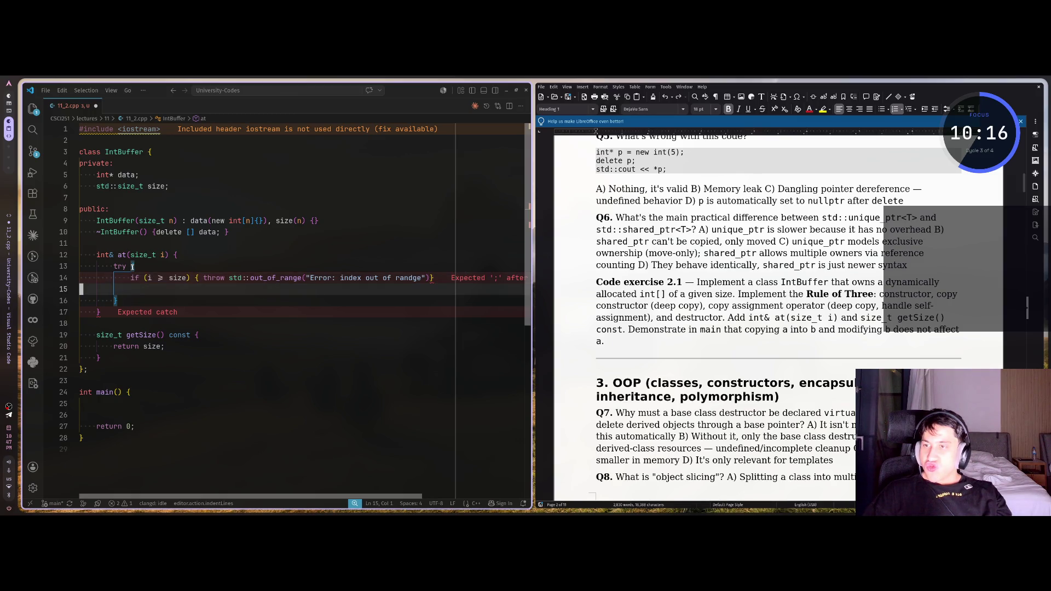
pyautogui.press('S')
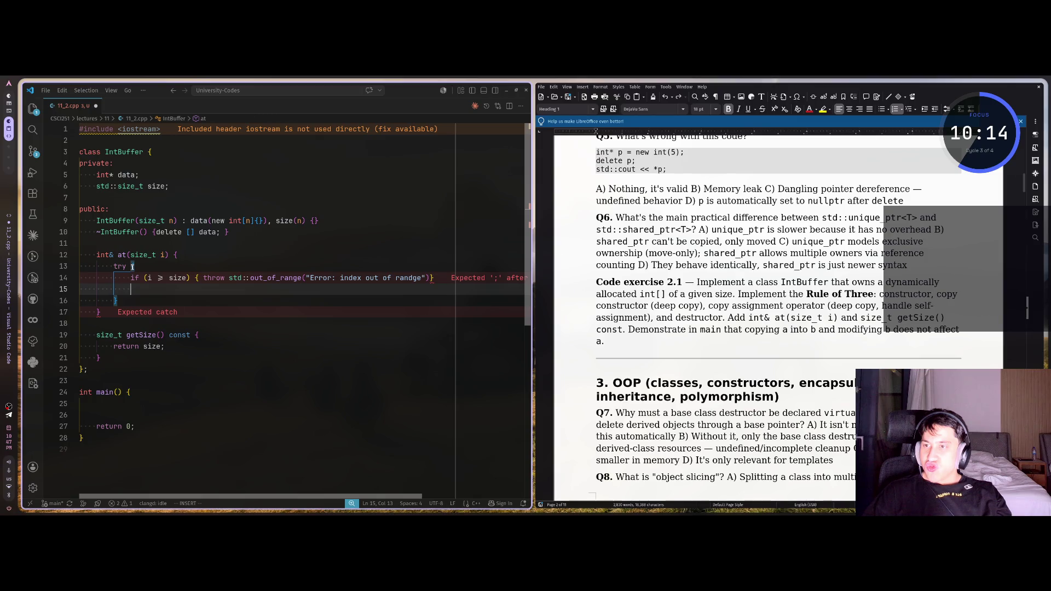
pyautogui.press('Escape')
pyautogui.press('d')
pyautogui.press('d')
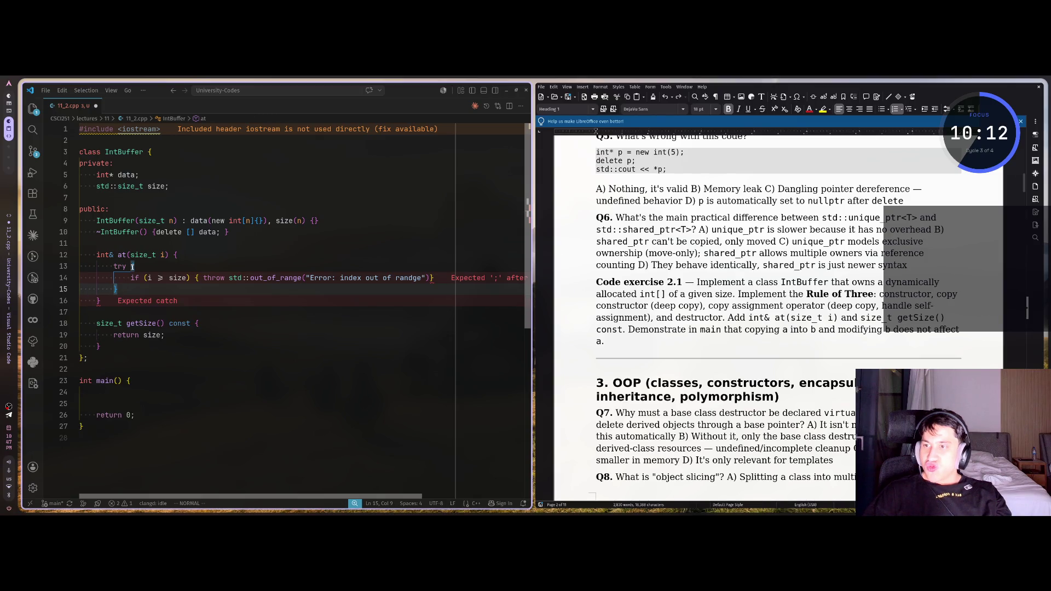
pyautogui.write('A cat')
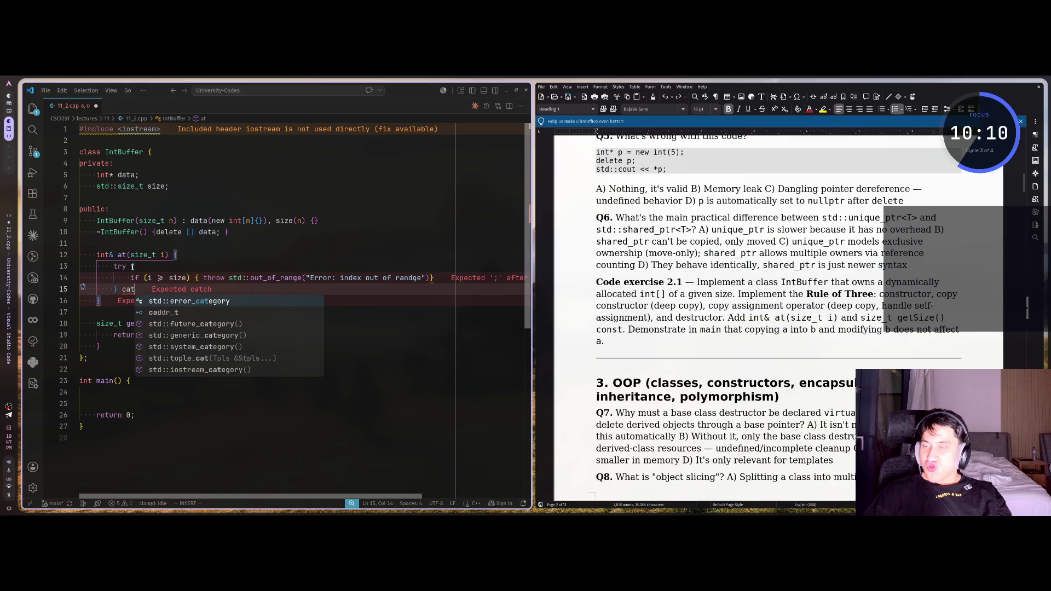
pyautogui.write('c')
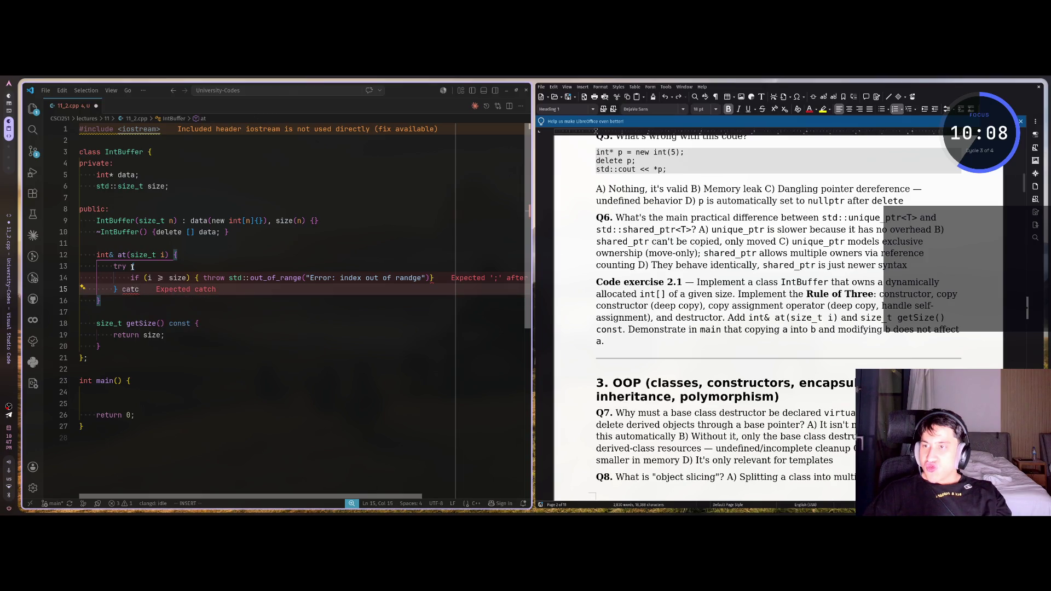
pyautogui.write('h (')
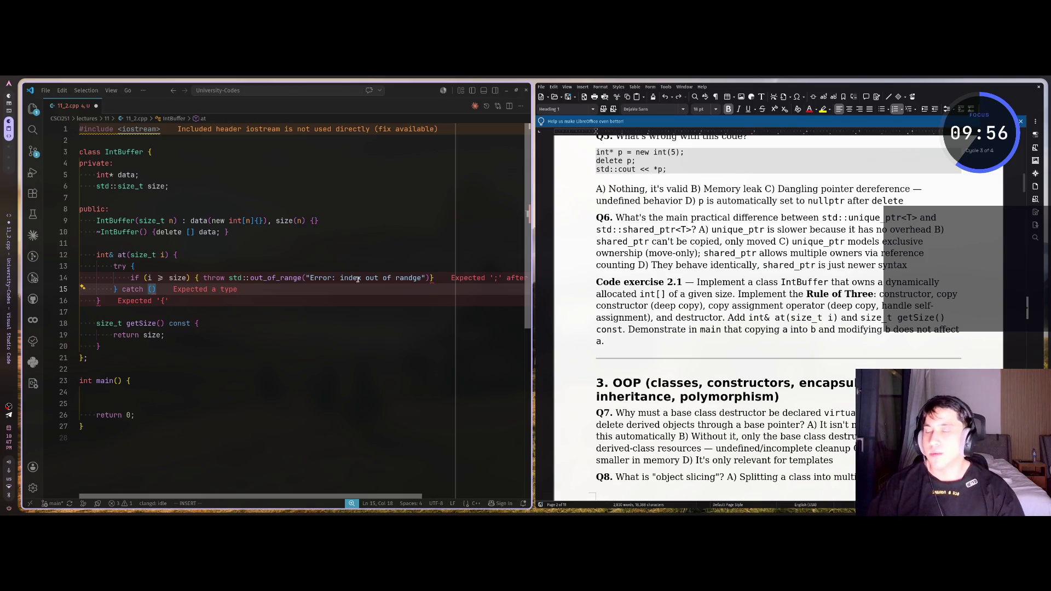
pyautogui.press('super+2')
# Step: Ask Claude how try/catch syntax is written, briefly opening and closing the model choices
pyautogui.write('ка')
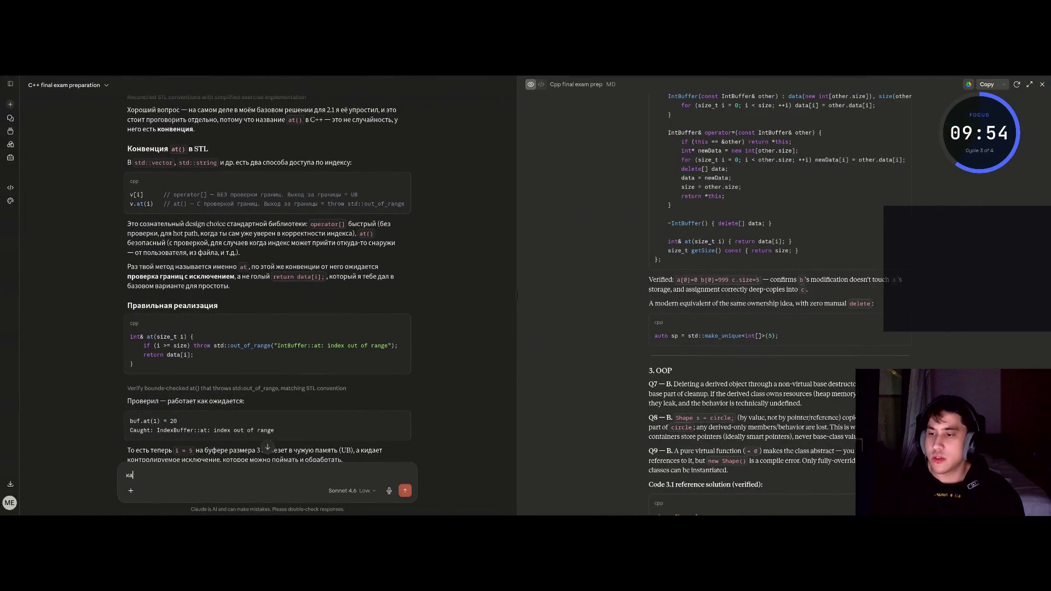
pyautogui.write('кой аксис у')
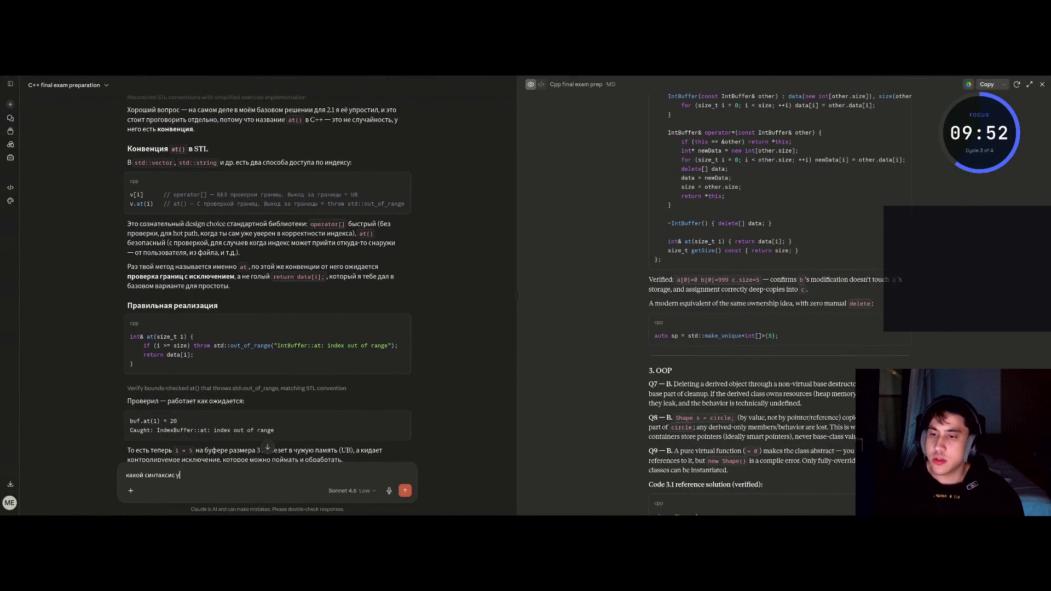
pyautogui.write(' h?')
pyautogui.press('Return')
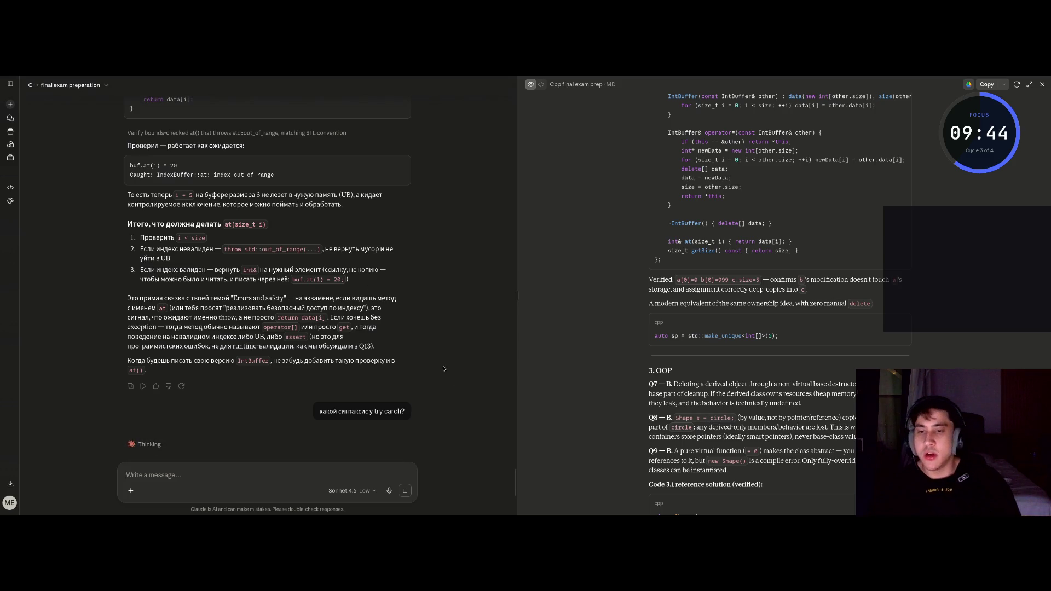
pyautogui.click(350, 491)
pyautogui.moveTo(361, 480)
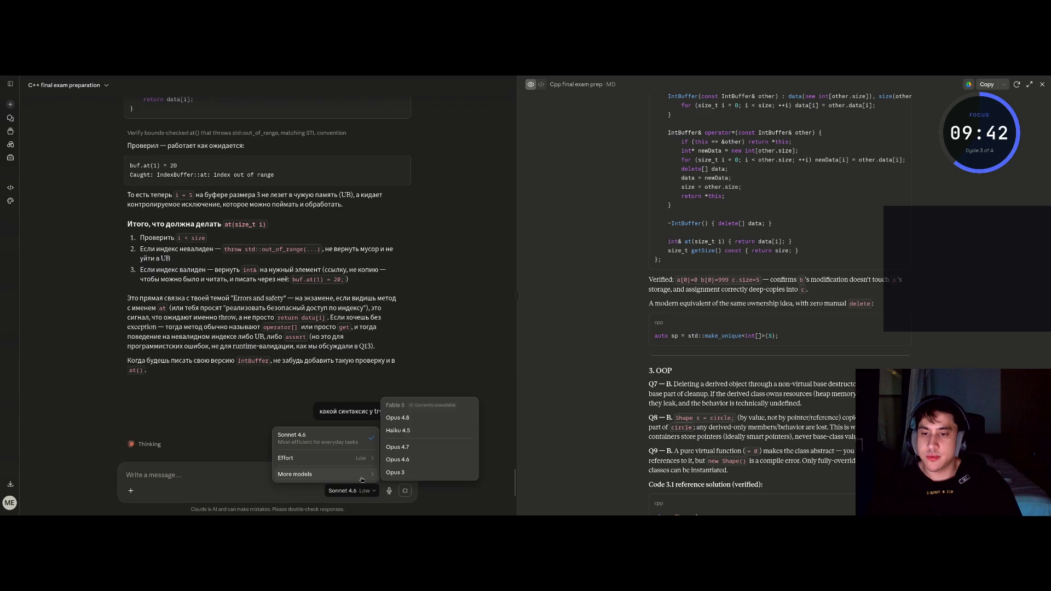
pyautogui.click(405, 331)
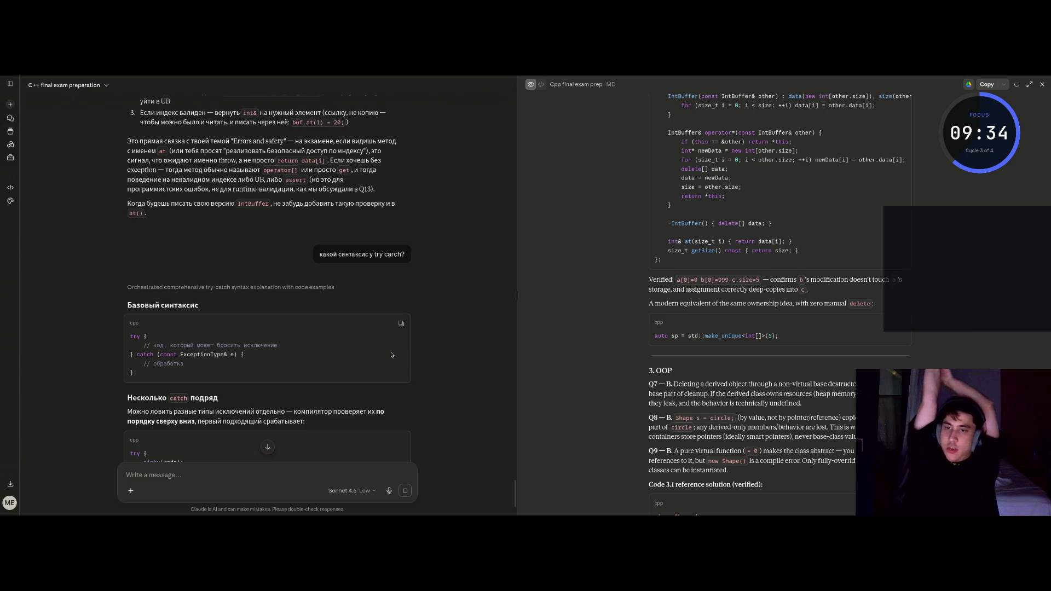
pyautogui.hotkey('alt', 'Tab')
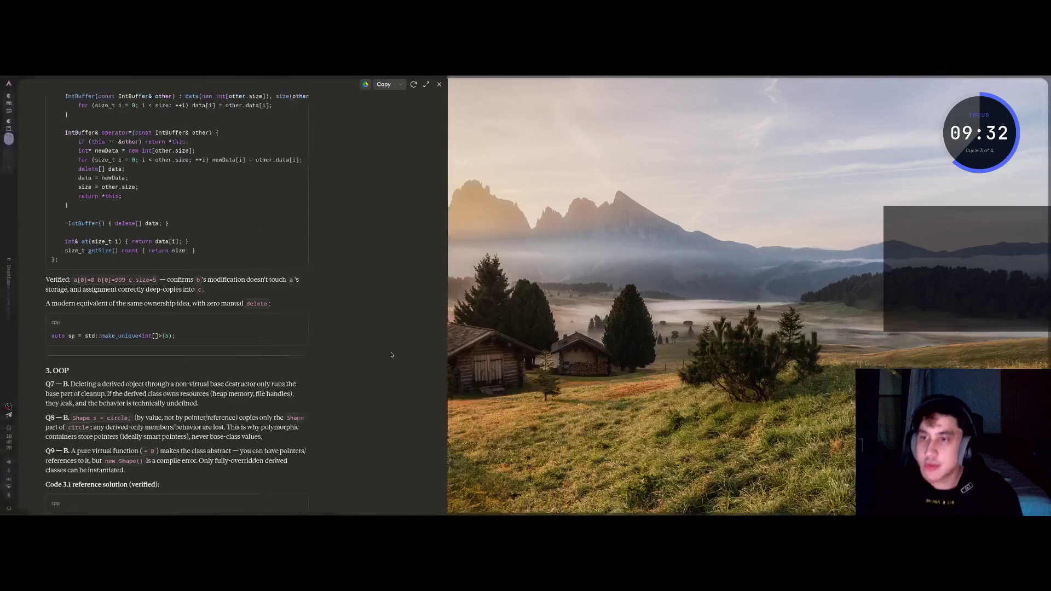
# Step: Complete the catch header as catch (const std::out_of_range& e) { and open its body
pyautogui.press('super+2')
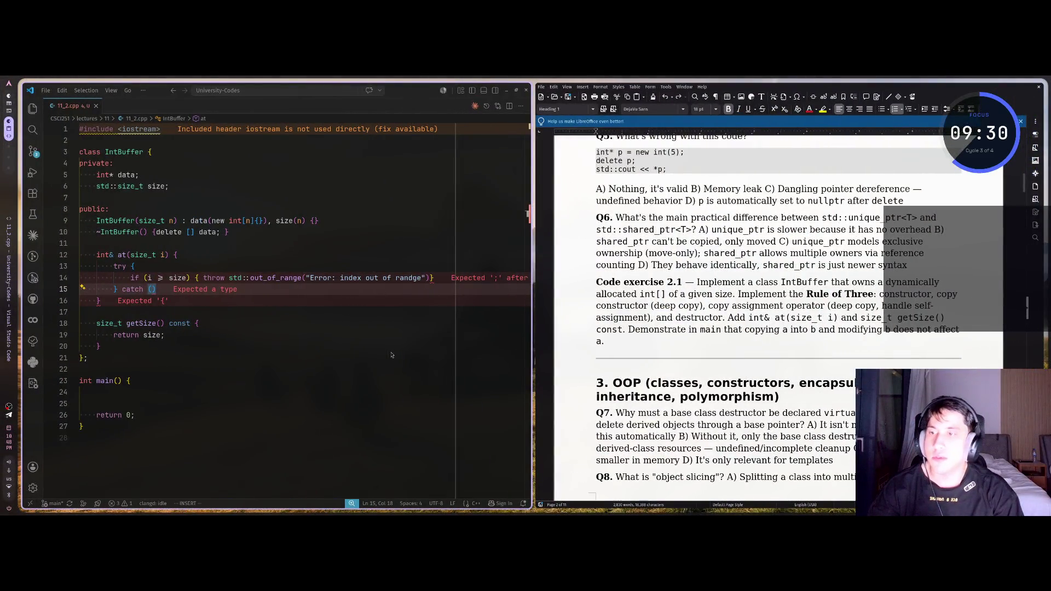
pyautogui.write('const ')
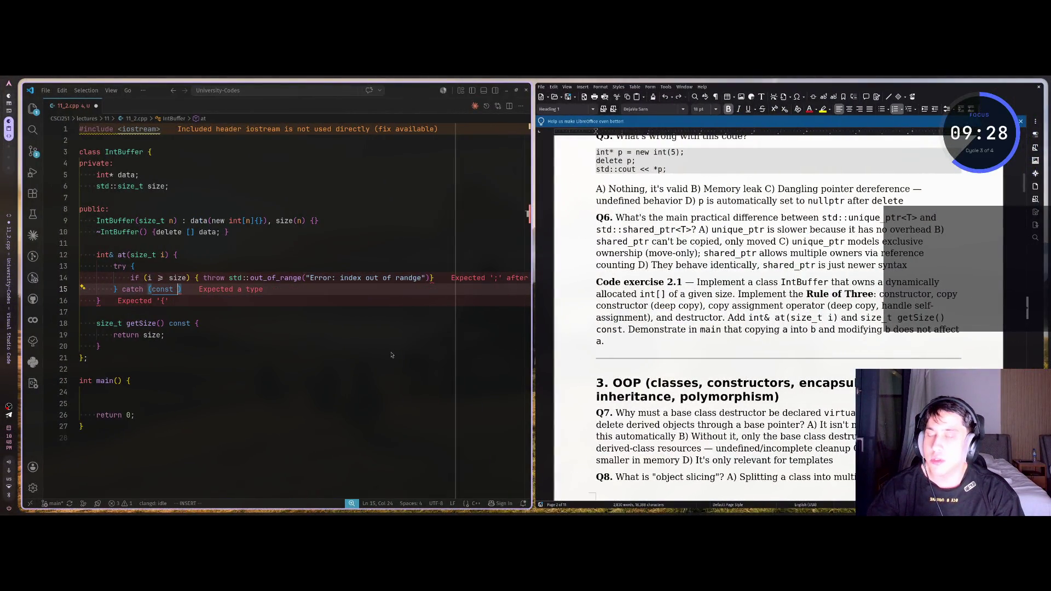
pyautogui.write('Out')
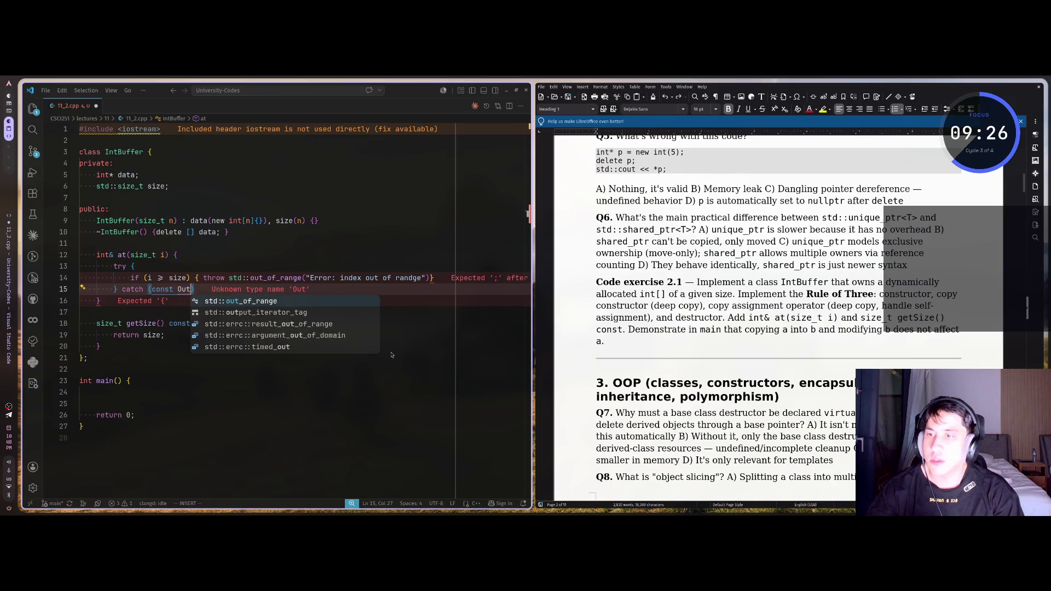
pyautogui.press('Tab')
pyautogui.write('& e) {')
pyautogui.press('Return')
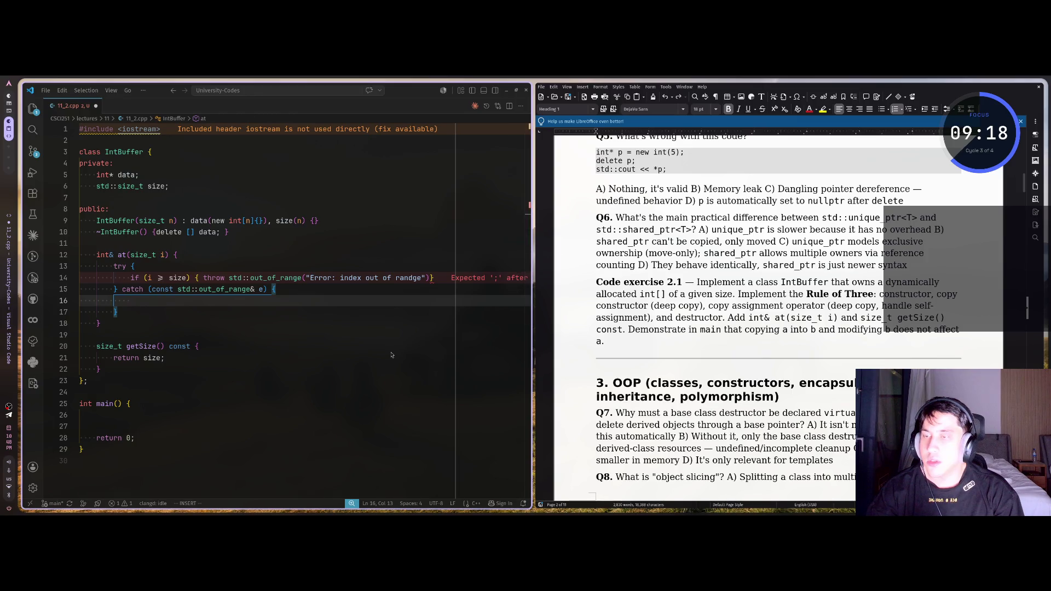
# Step: Make the catch body print e.what() with std::cout, checking Claude's try/catch answer
pyautogui.press('super+1')
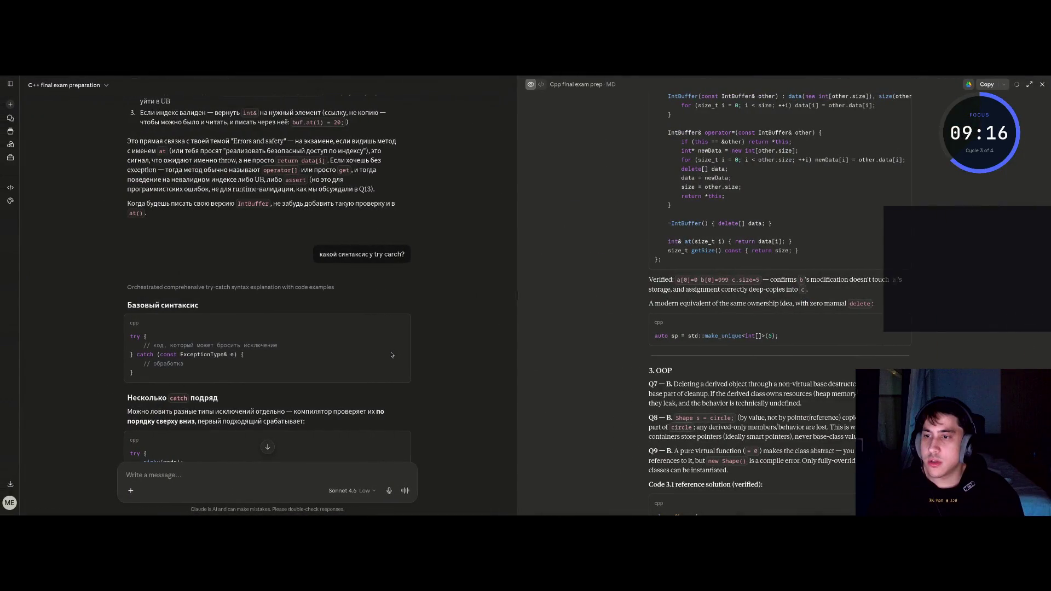
pyautogui.press('super+2')
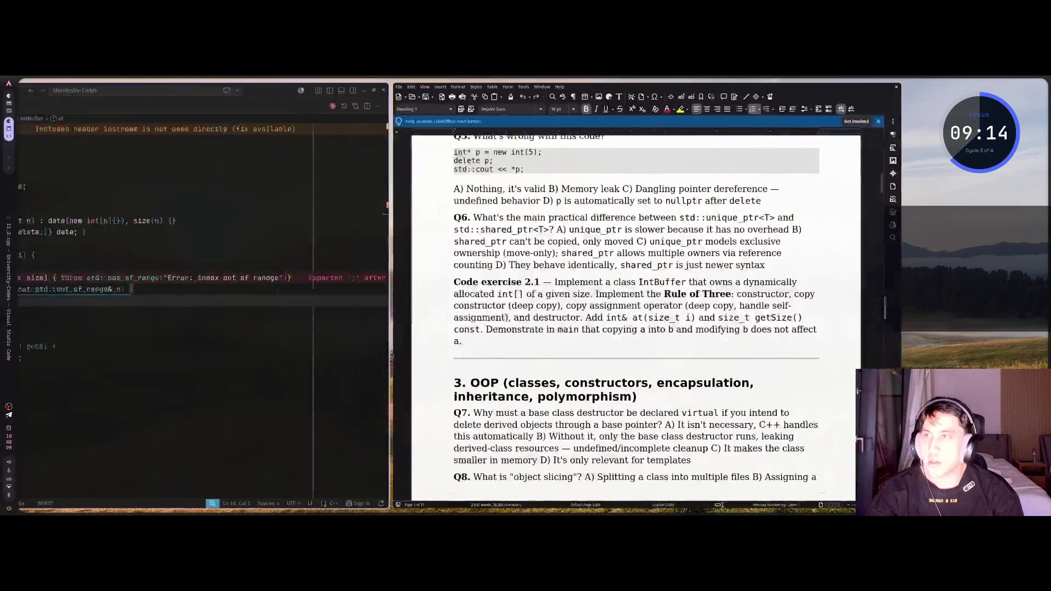
pyautogui.press('Tab')
pyautogui.press('Tab')
pyautogui.press('Tab')
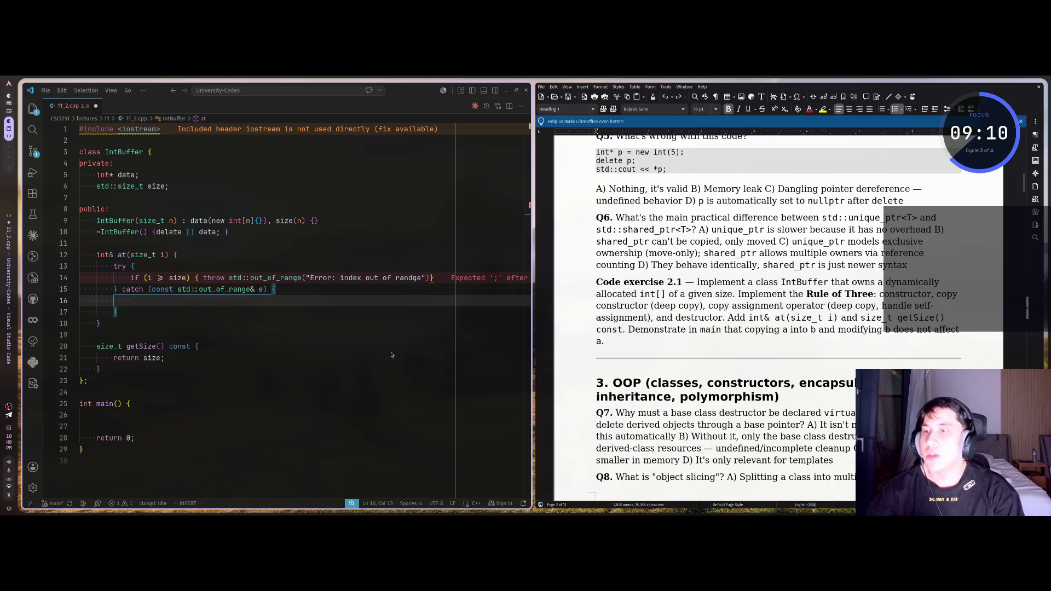
pyautogui.press('BackSpace')
pyautogui.write('std::cout << ')
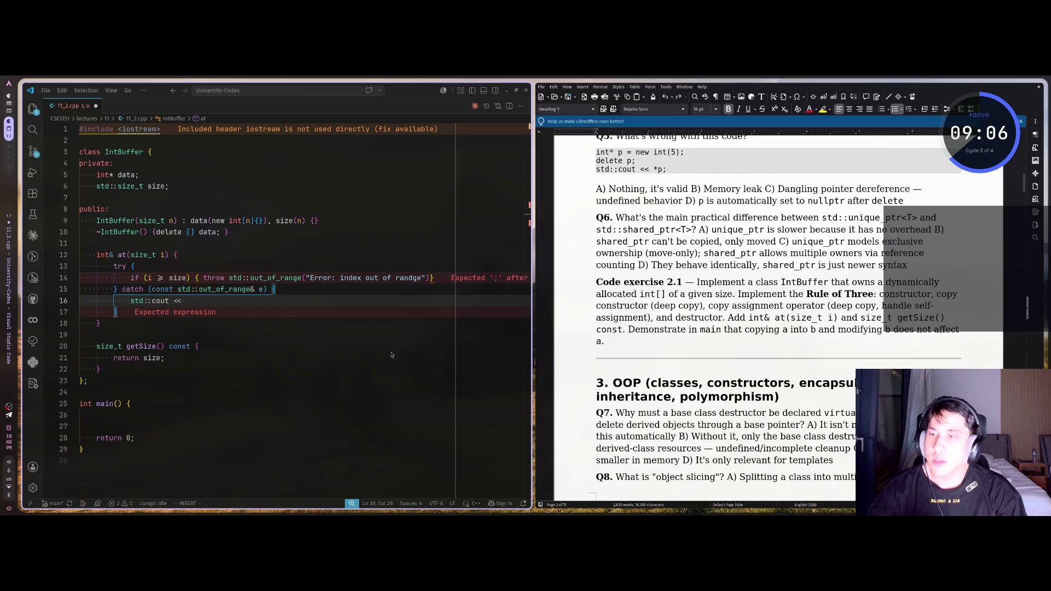
pyautogui.write('e;')
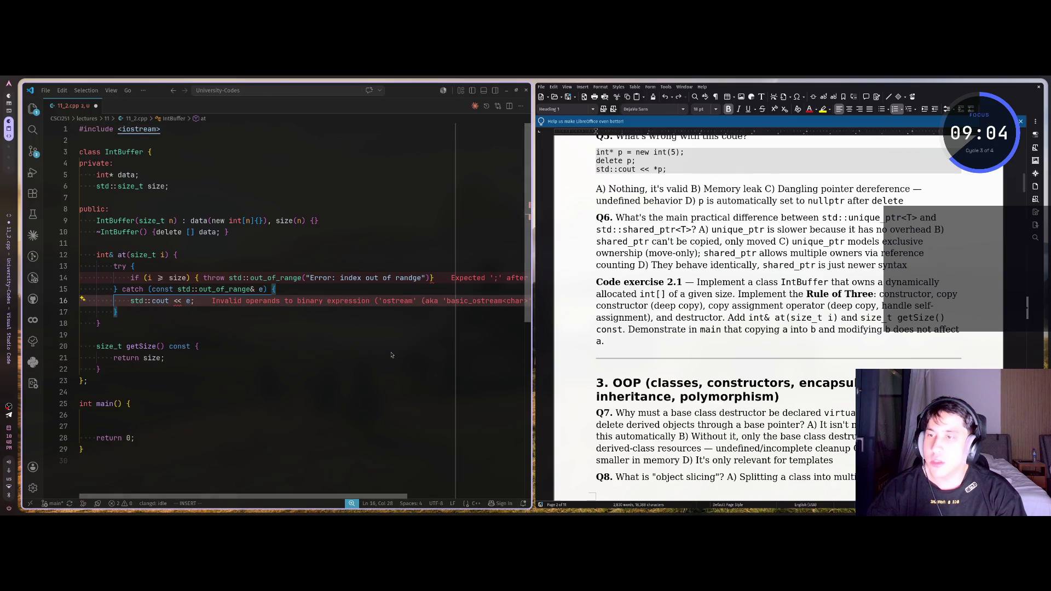
pyautogui.press('Escape')
pyautogui.press('h')
pyautogui.press('h')
pyautogui.press('h')
pyautogui.press('l')
pyautogui.press('l')
pyautogui.press('l')
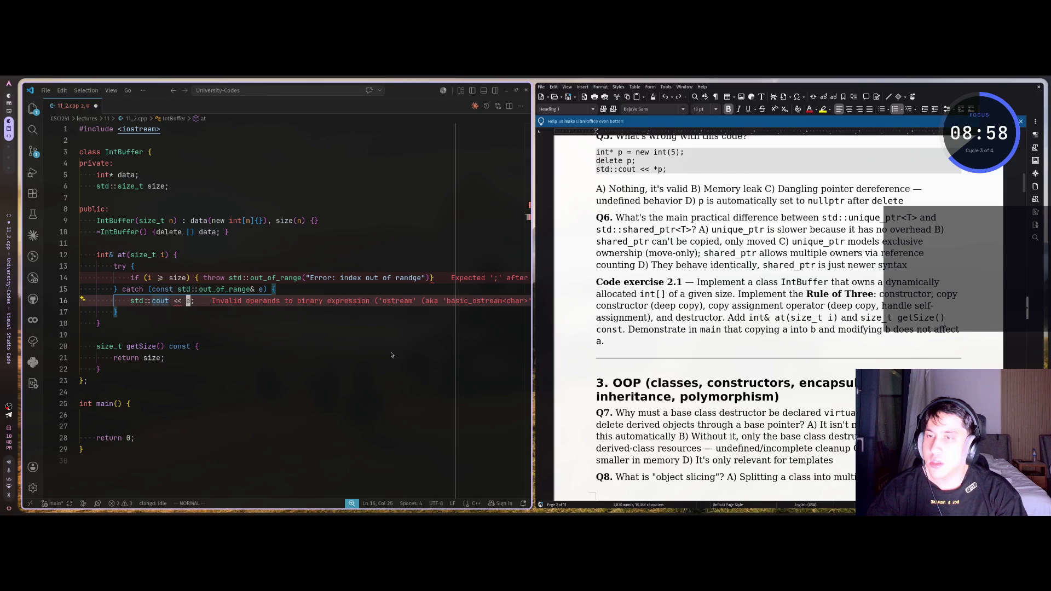
pyautogui.press('super+Left')
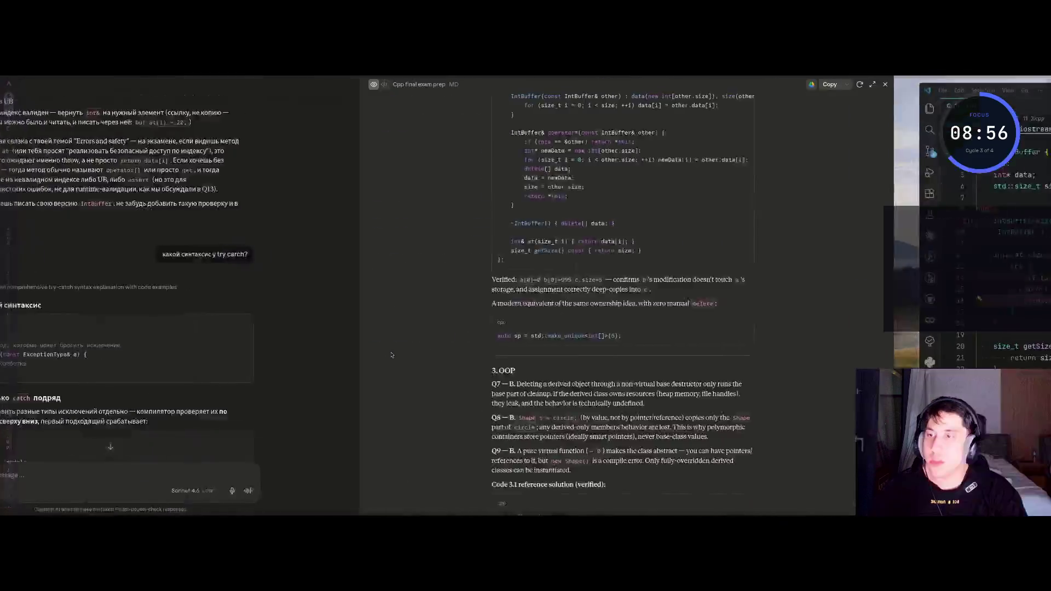
pyautogui.press('super+Right')
pyautogui.press('super+Left')
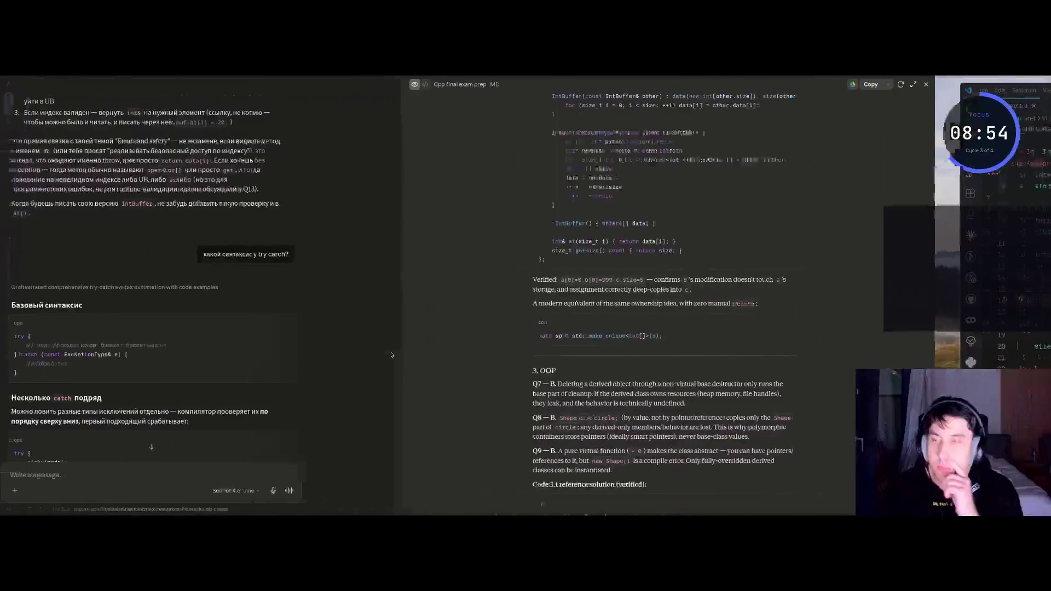
pyautogui.scroll(-3, 295, 334)
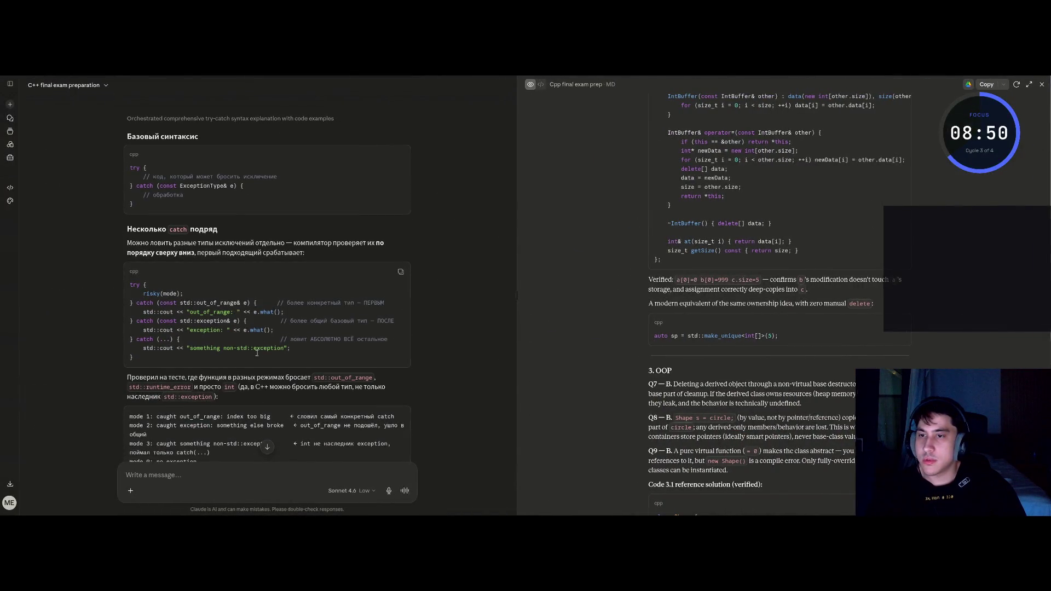
pyautogui.press('super+Right')
pyautogui.write('a.what();')
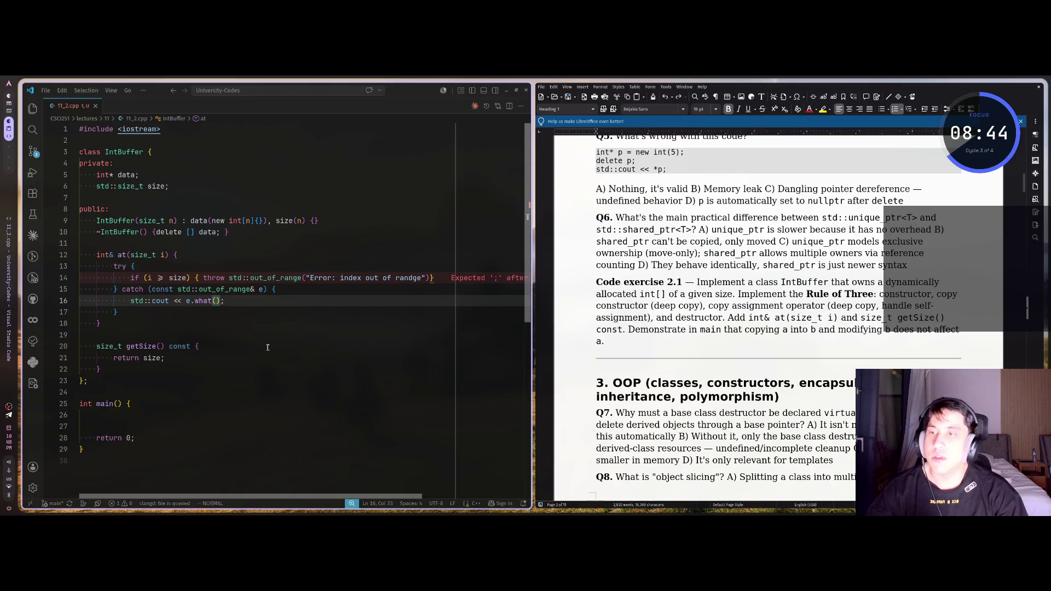
pyautogui.press('super+2')
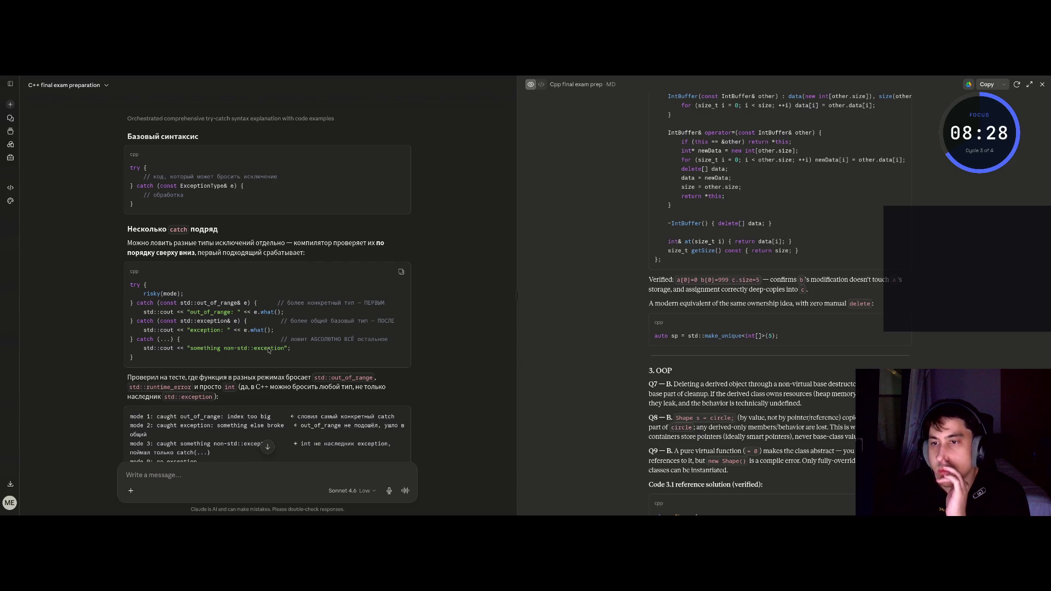
# Step: Switch from Claude back to the workspace with VS Code and the LibreOffice exam
pyautogui.press('super+2')
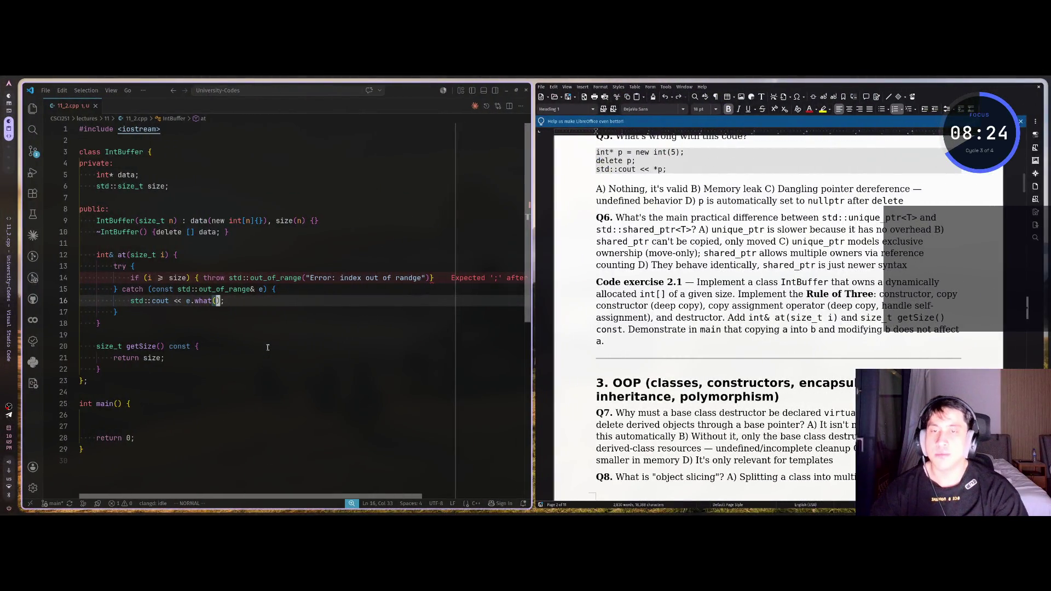
# Step: End the out_of_range throw line with a semicolon and save the file
pyautogui.press('k')
pyautogui.press('k')
pyautogui.write('$i')
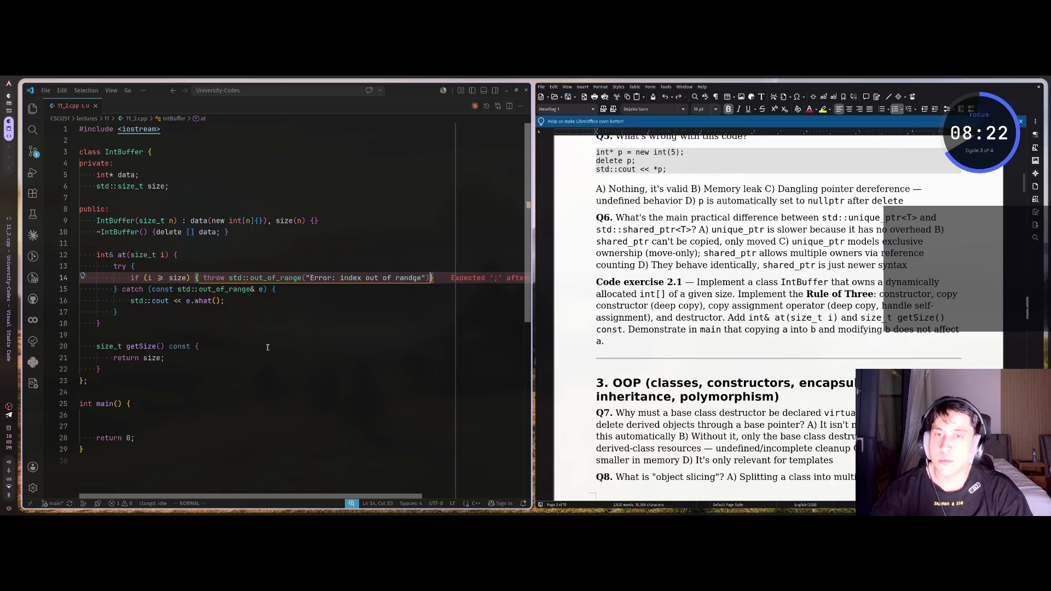
pyautogui.write(';')
pyautogui.press('Escape')
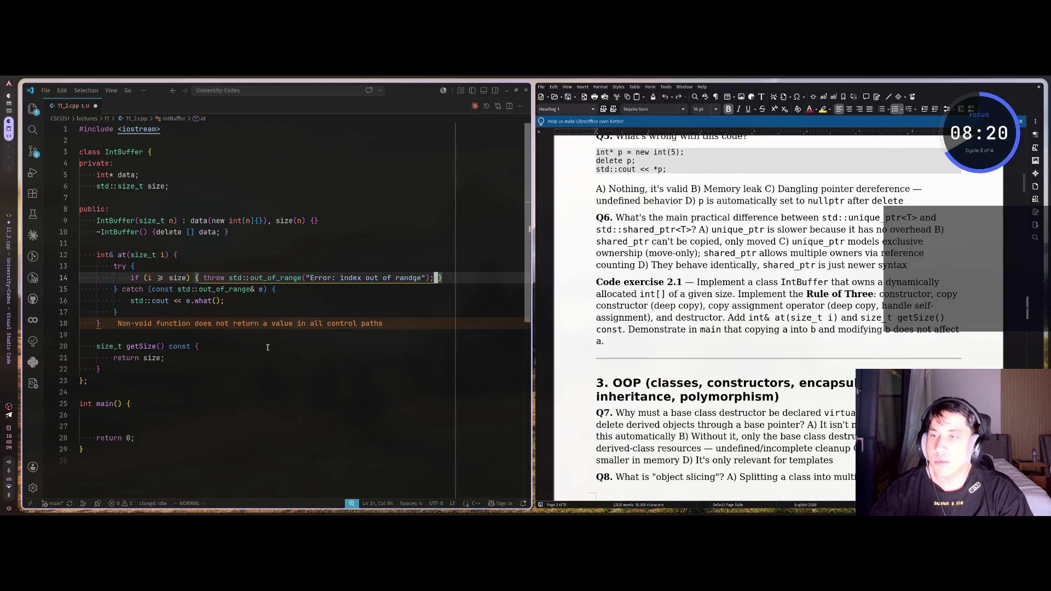
pyautogui.write(':w')
pyautogui.press('Return')
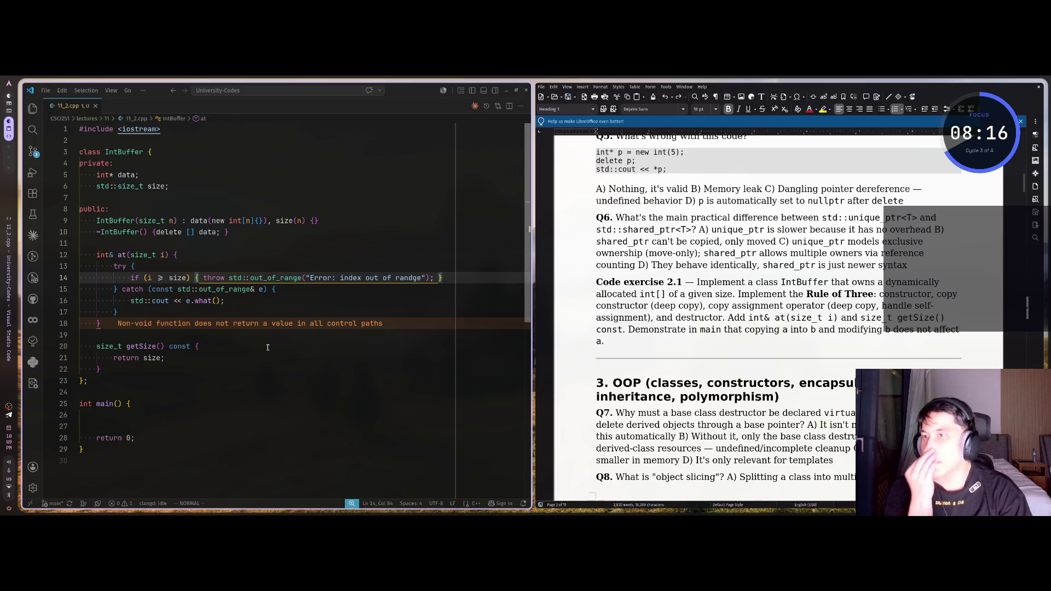
# Step: Add return data[i]; below the bounds check inside at()'s try block
pyautogui.press('k')
pyautogui.press('k')
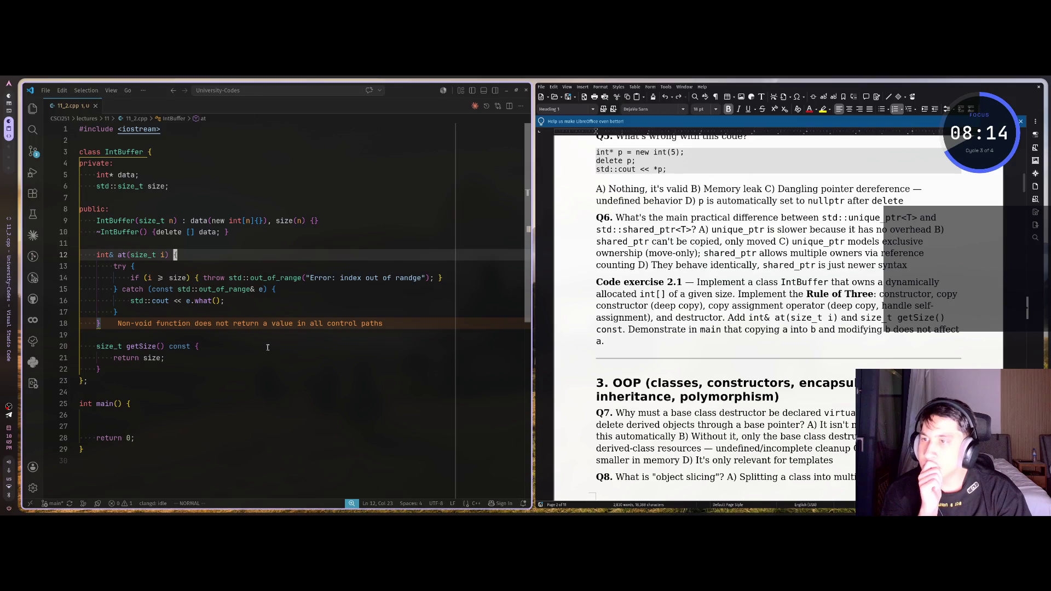
pyautogui.press('j')
pyautogui.press('j')
pyautogui.press('j')
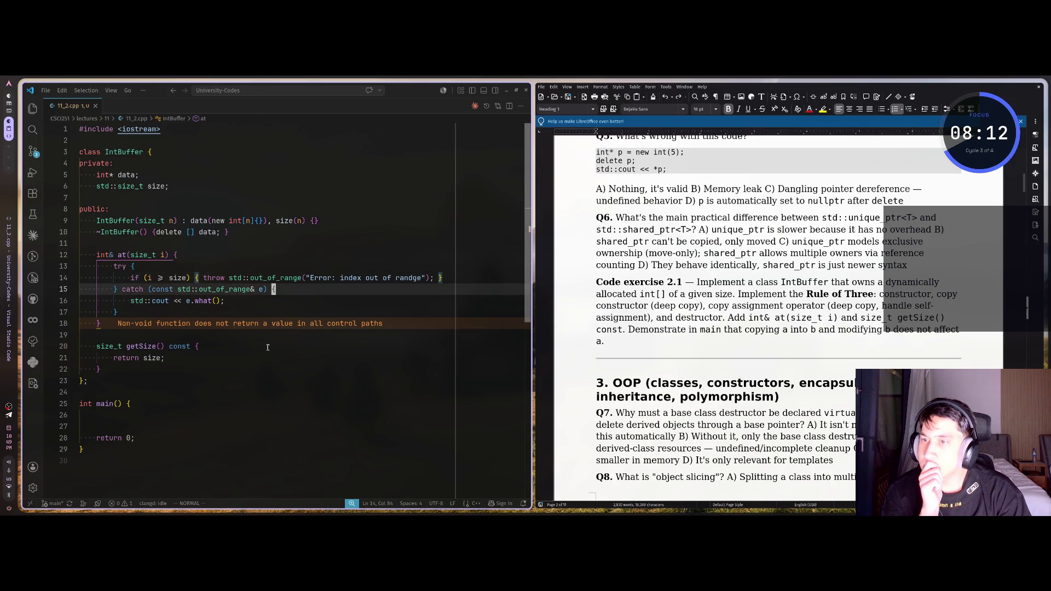
pyautogui.press('j')
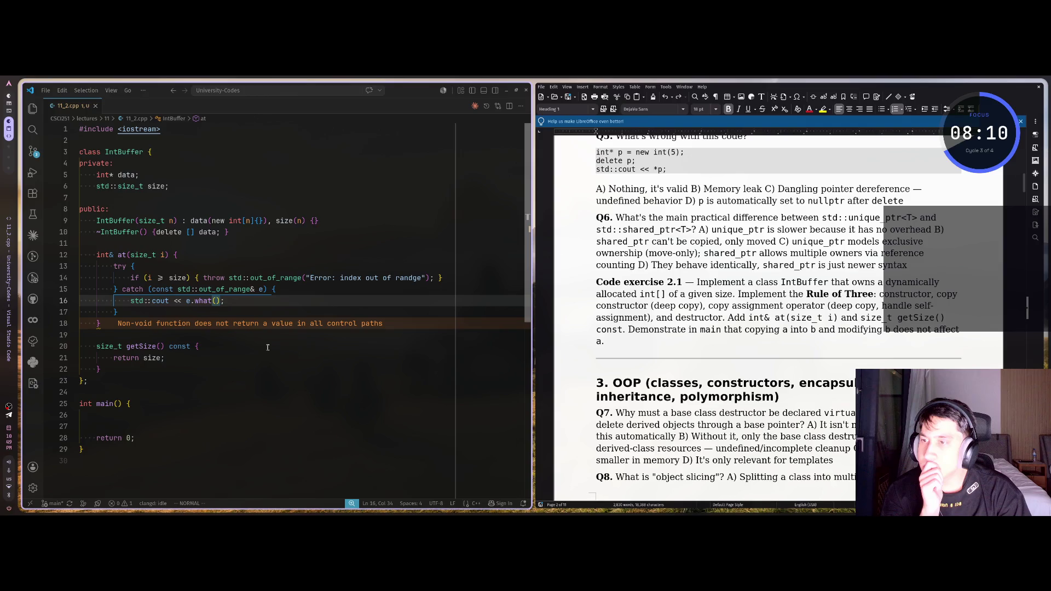
pyautogui.press('j')
pyautogui.press('j')
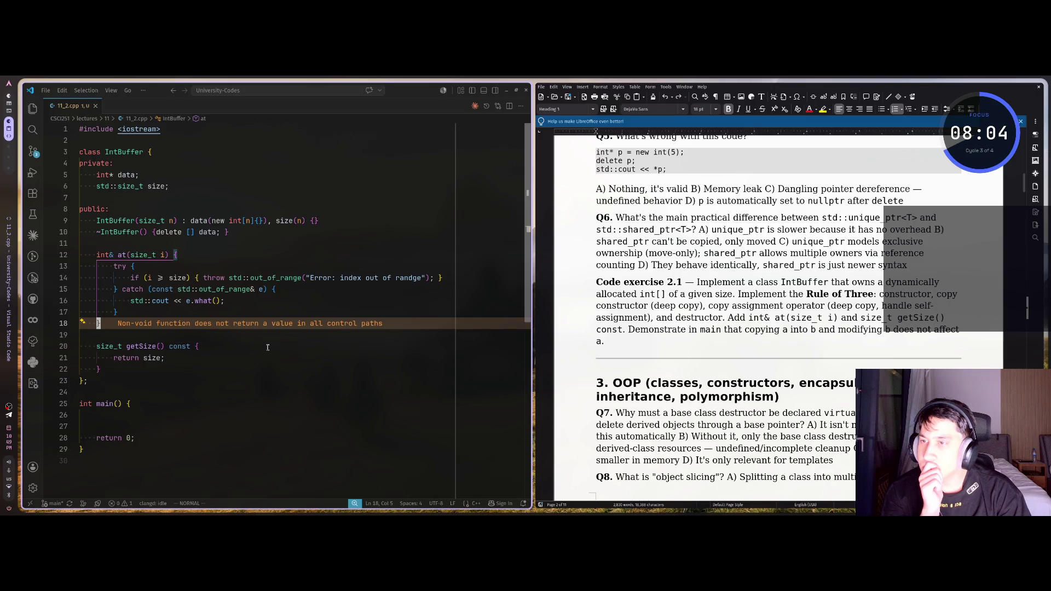
pyautogui.press('k')
pyautogui.press('k')
pyautogui.press('k')
pyautogui.press('$')
pyautogui.press('h')
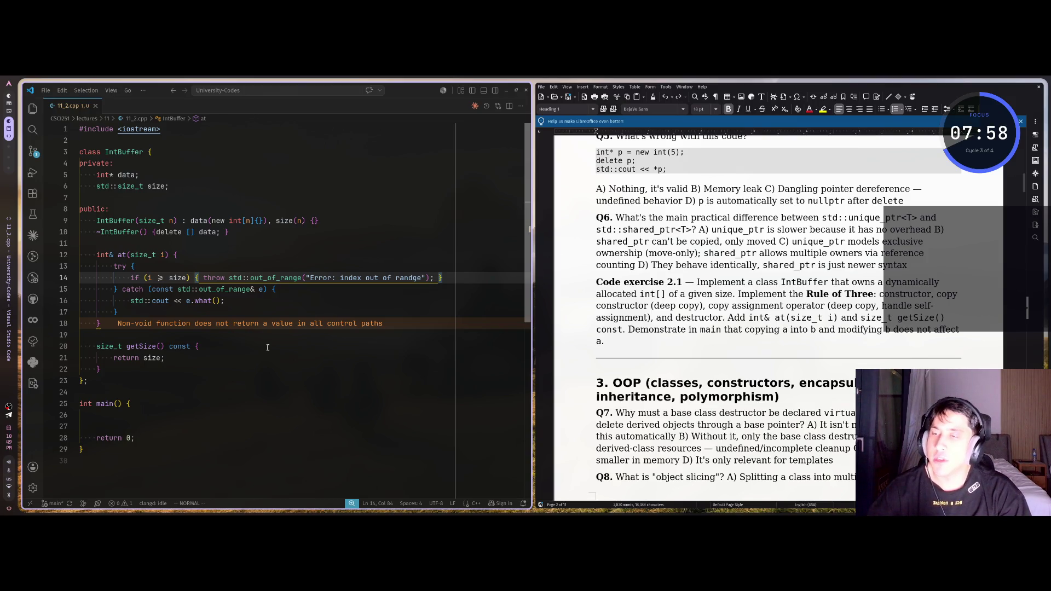
pyautogui.press('o')
pyautogui.press('Return')
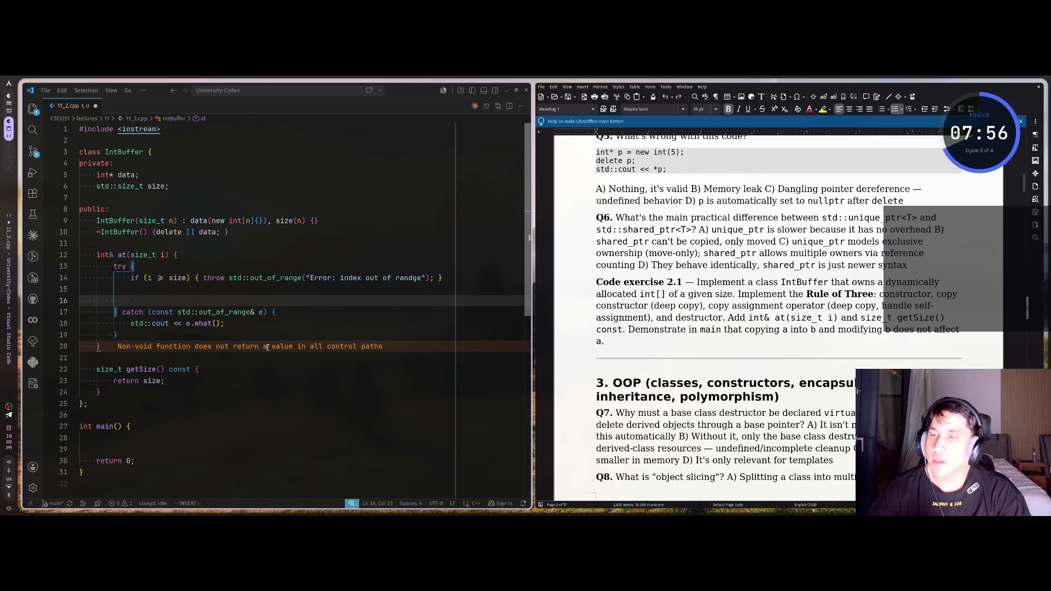
pyautogui.write('return d')
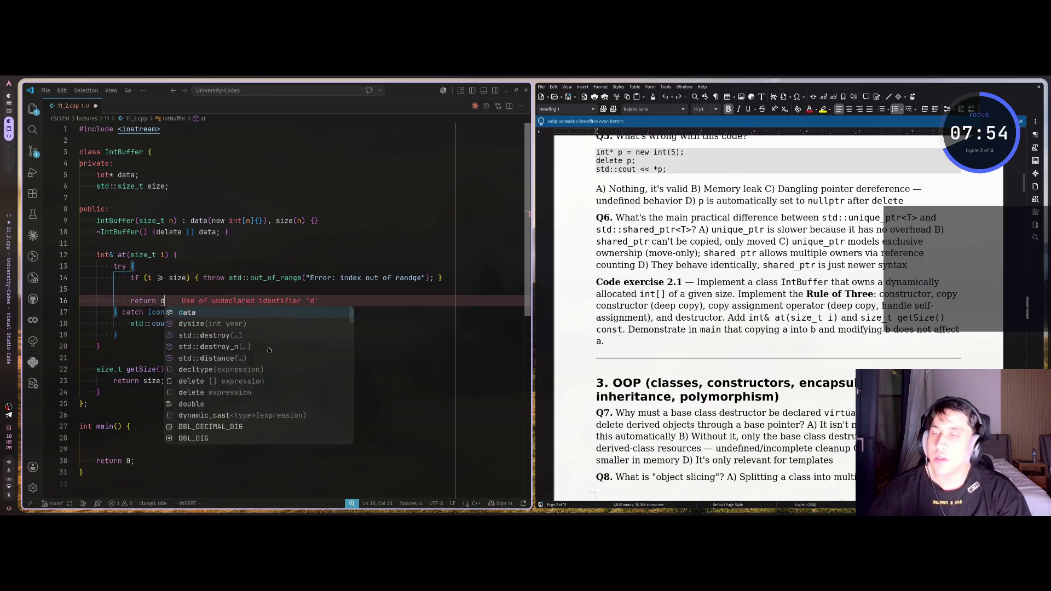
pyautogui.write('ata.')
pyautogui.press('BackSpace')
pyautogui.write('[i')
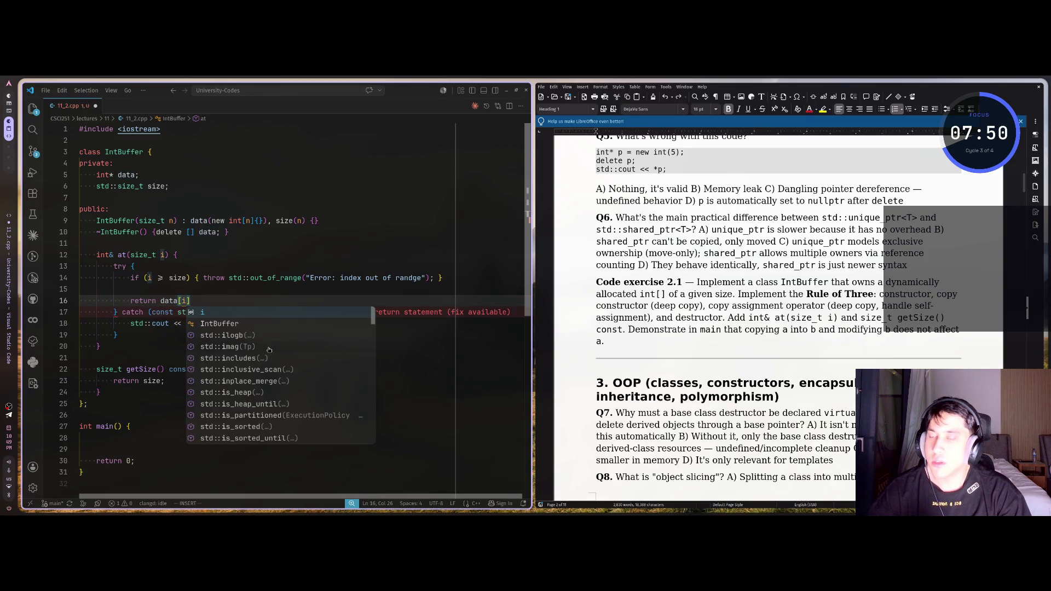
pyautogui.write('];')
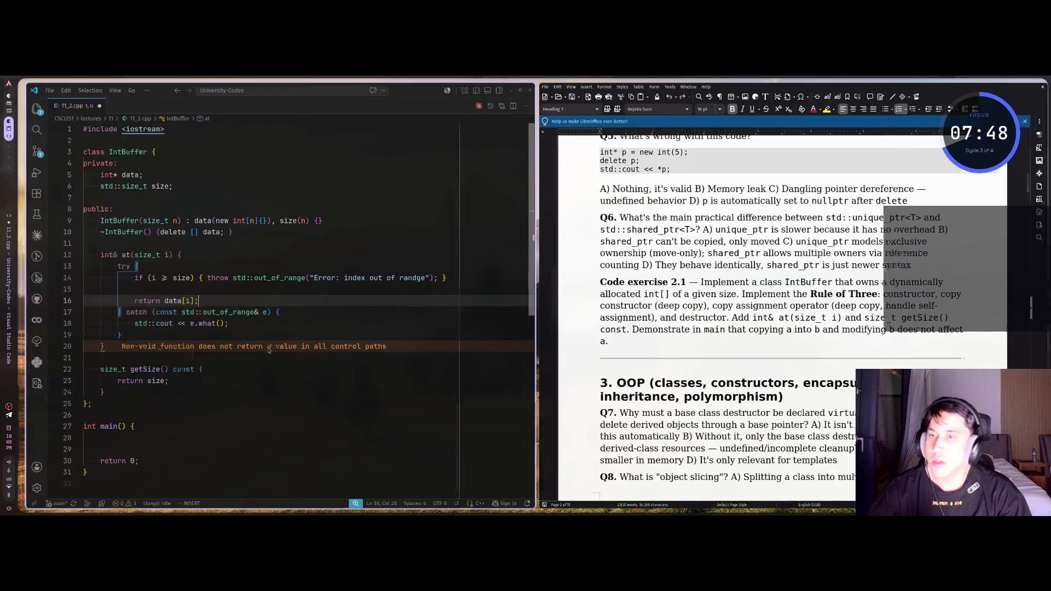
# Step: Compare against Claude's solution, then return to the code editor workspace
pyautogui.press('super+2')
pyautogui.scroll(-15, 233, 287)
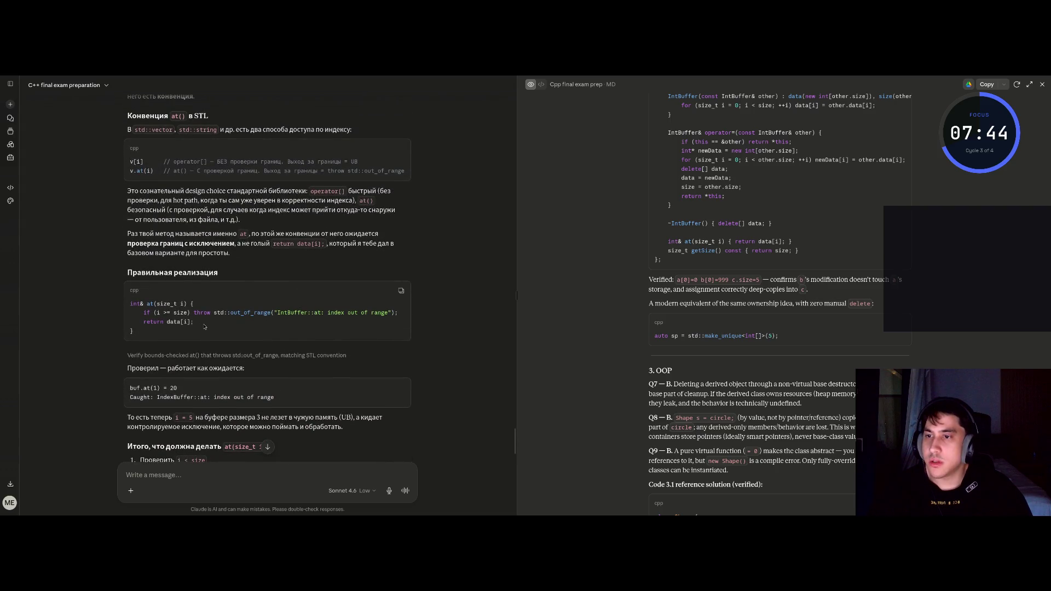
pyautogui.press('super+3')
pyautogui.press('super+1')
pyautogui.press('super+3')
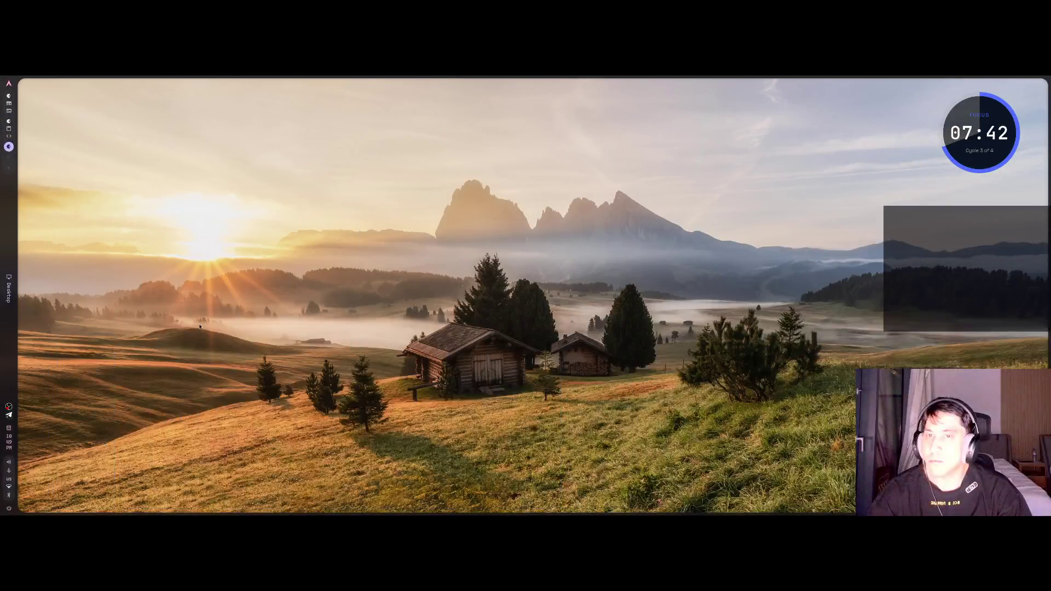
pyautogui.press('super+1')
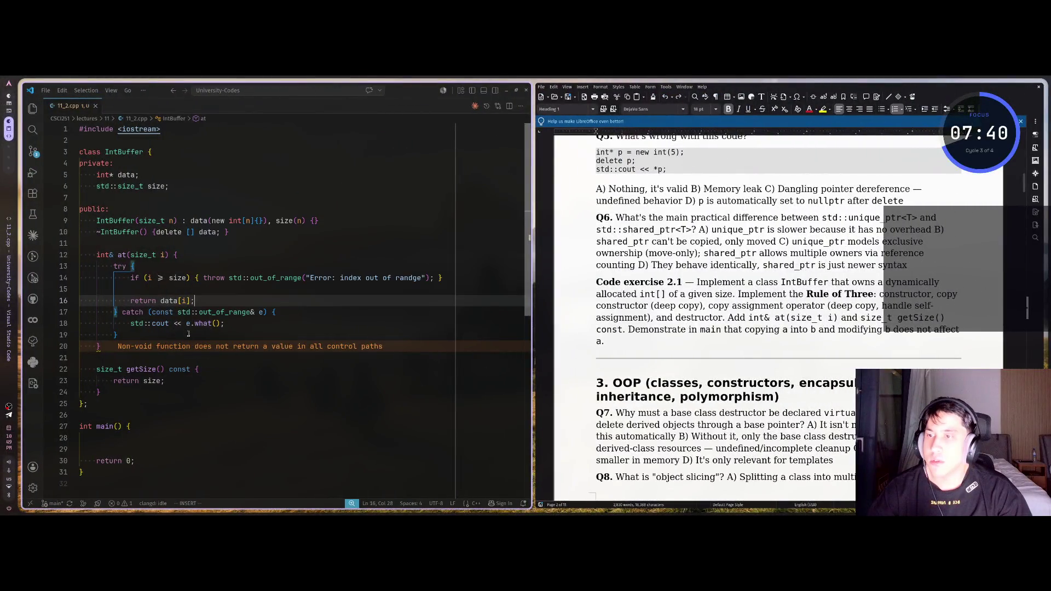
# Step: Insert a fallback return 0; line after the catch block's closing brace in at()
pyautogui.click(262, 327)
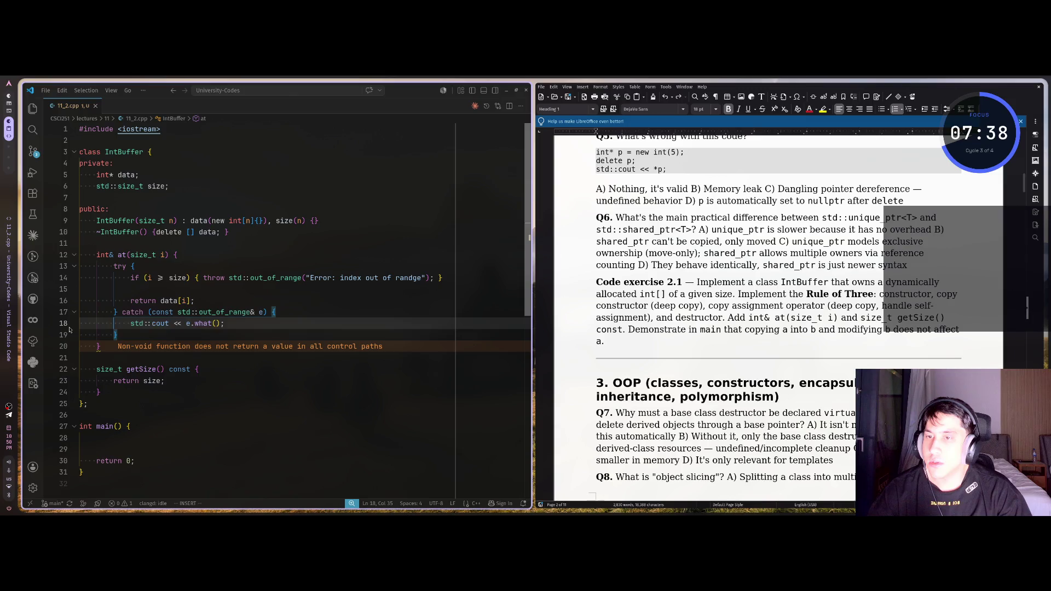
pyautogui.click(130, 335)
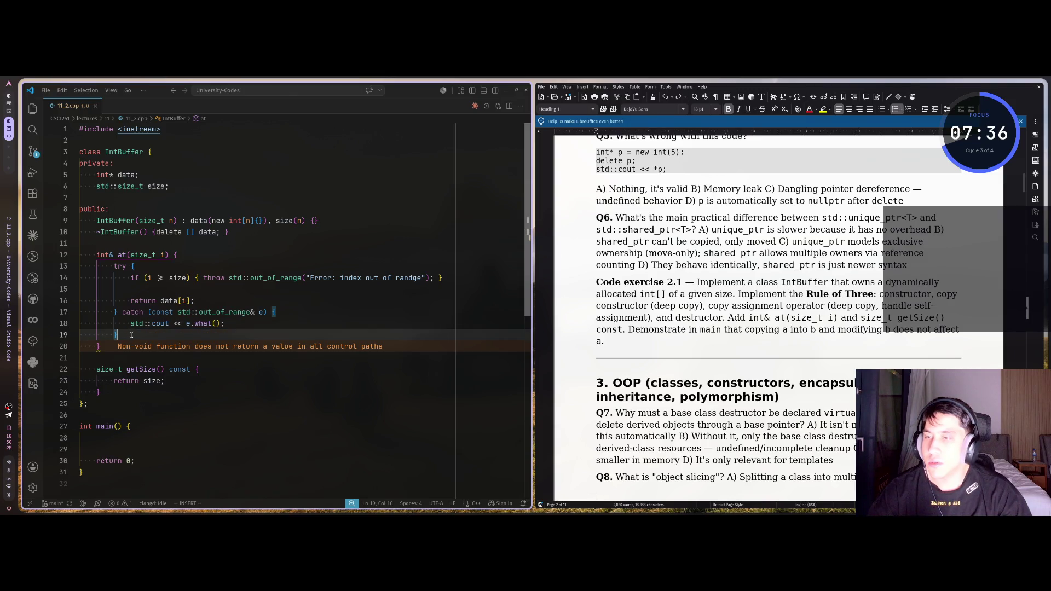
pyautogui.press('Return')
pyautogui.write('return 0;')
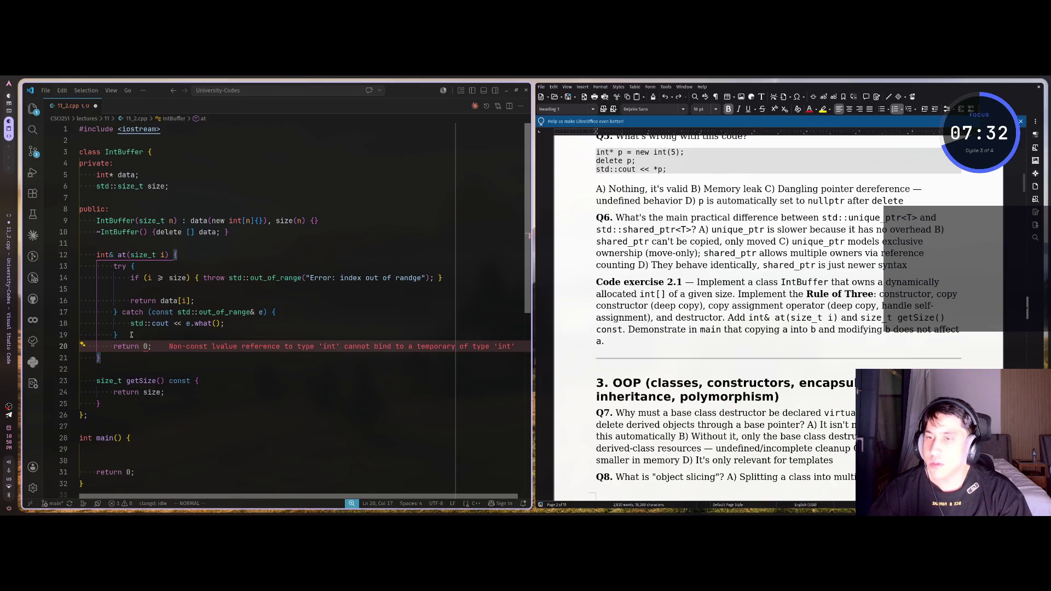
pyautogui.write('h')
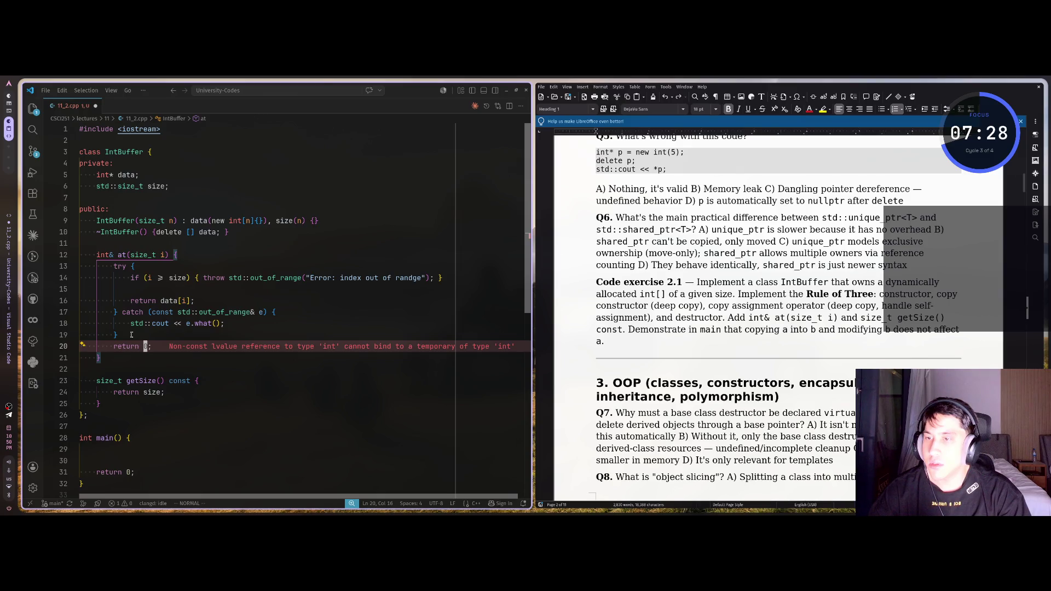
pyautogui.write('l')
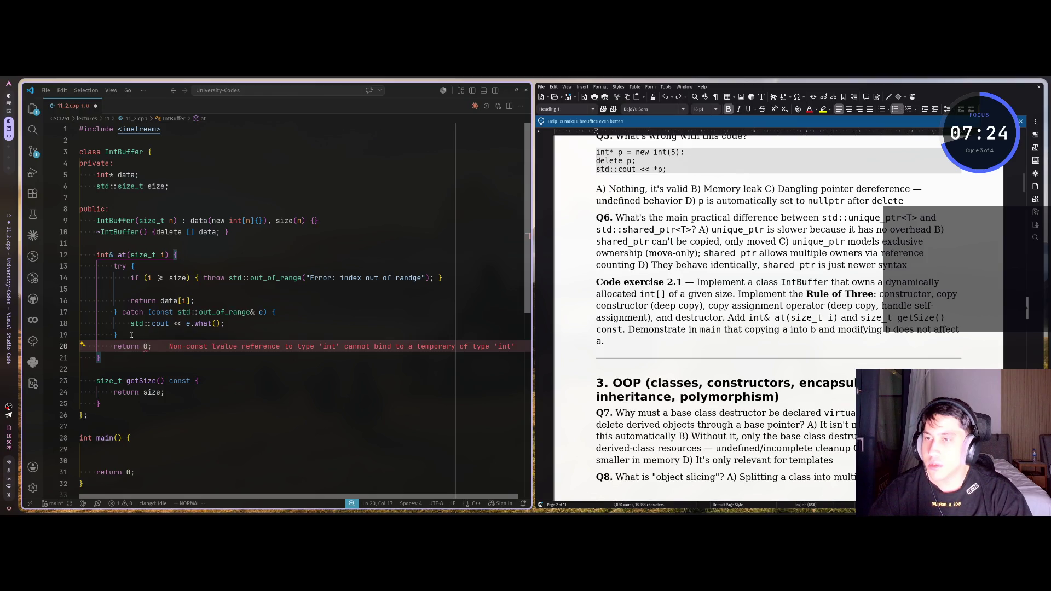
pyautogui.press('d')
pyautogui.press('d')
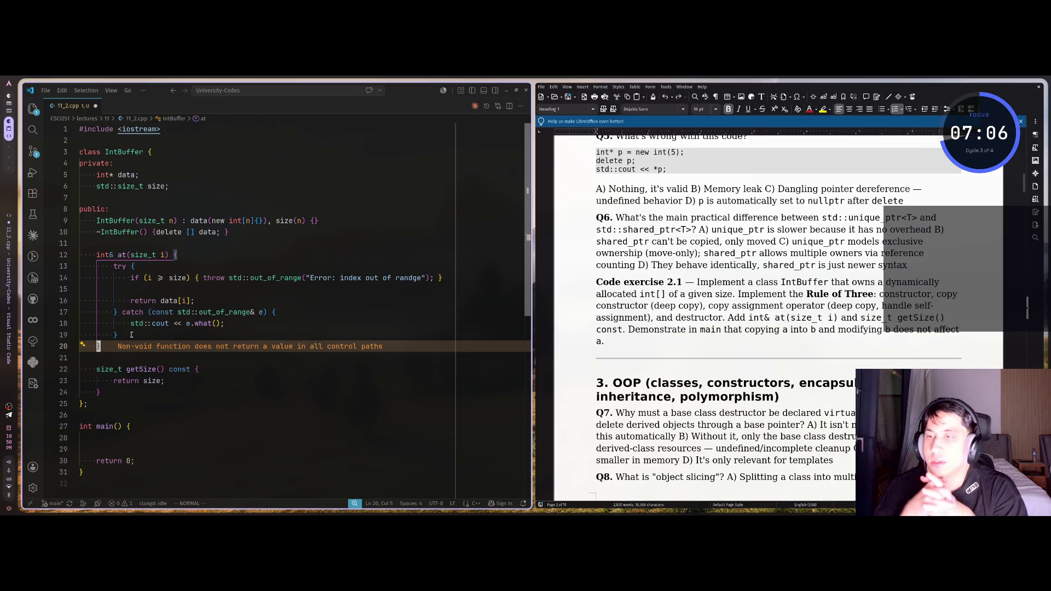
pyautogui.press('k')
pyautogui.press('k')
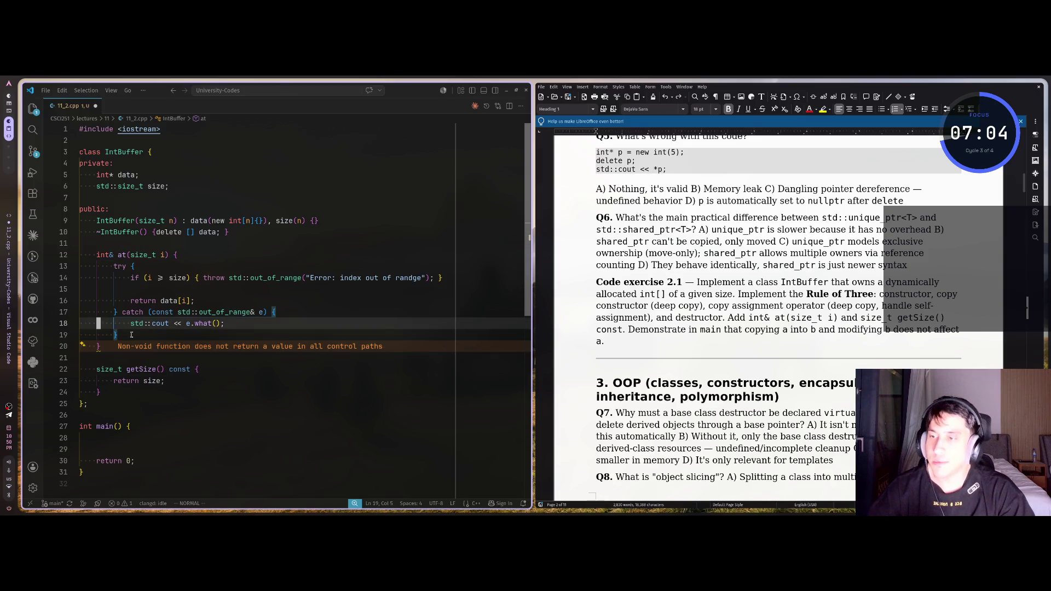
pyautogui.write('j')
pyautogui.write('oretru')
pyautogui.press('BackSpace')
pyautogui.press('BackSpace')
pyautogui.write('urn 0;')
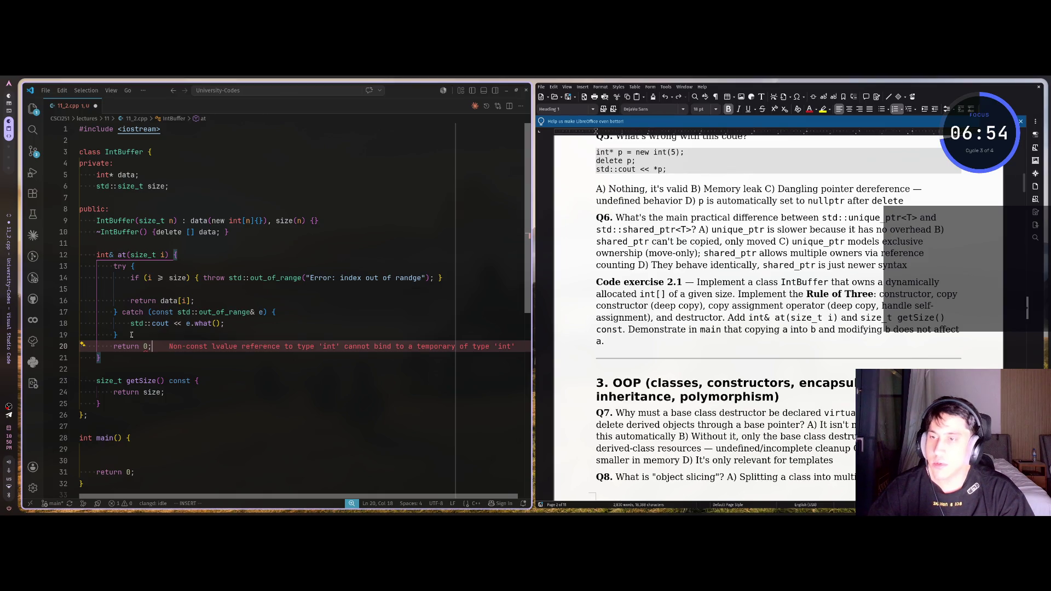
pyautogui.press('Escape')
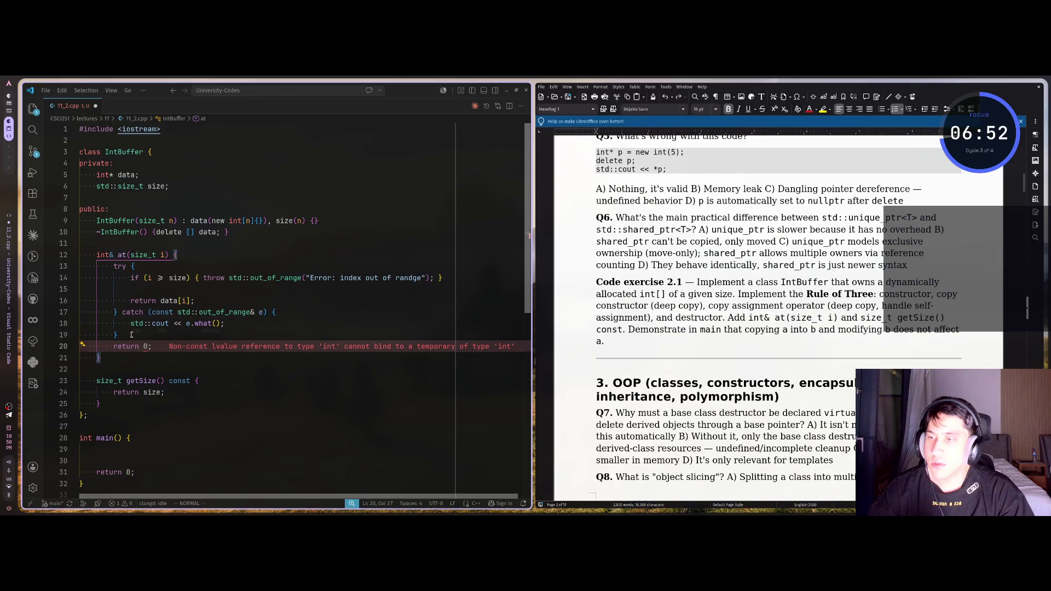
# Step: Declare int error = 0; at the top of at() and make the final line return error
pyautogui.press('k')
pyautogui.press('k')
pyautogui.press('k')
pyautogui.write('o')
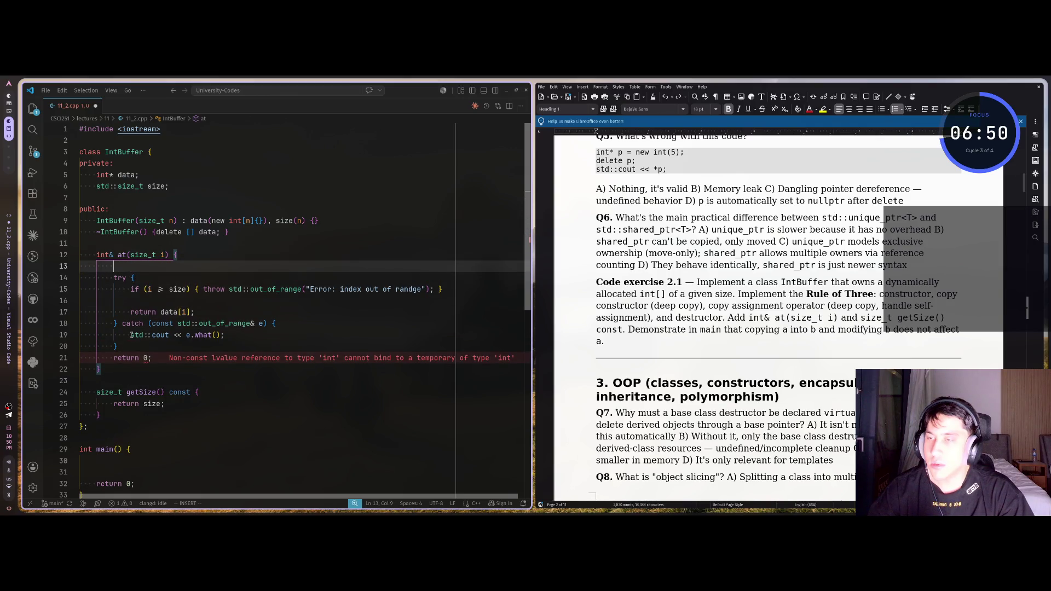
pyautogui.write('error =')
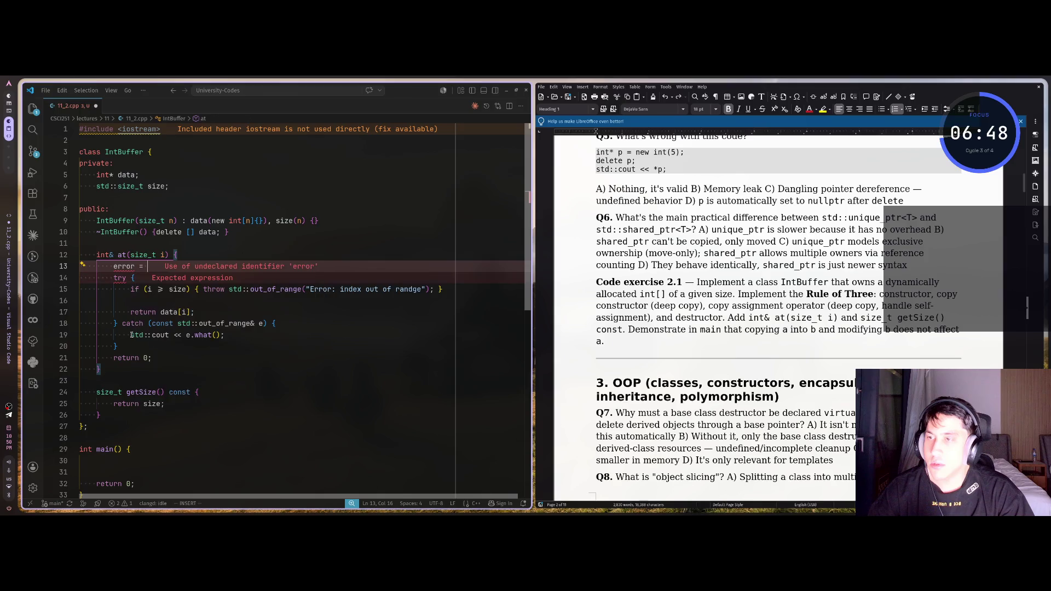
pyautogui.press('BackSpace')
pyautogui.press('BackSpace')
pyautogui.press('BackSpace')
pyautogui.write('int error = 0;')
pyautogui.press('Escape')
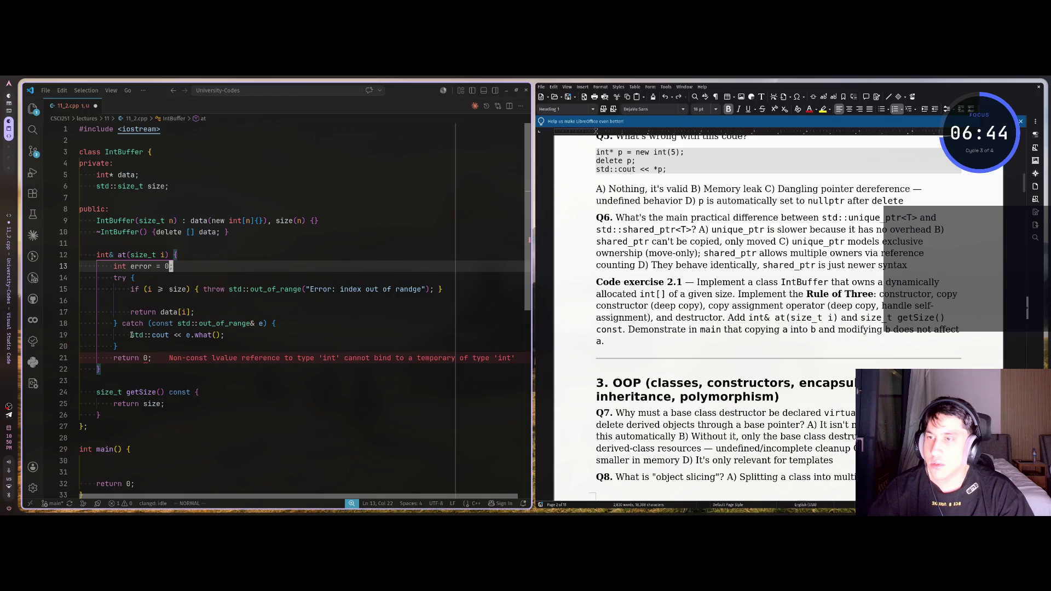
pyautogui.press('j')
pyautogui.press('j')
pyautogui.press('j')
pyautogui.write('hserror')
pyautogui.press('Escape')
pyautogui.press('h')
pyautogui.press('h')
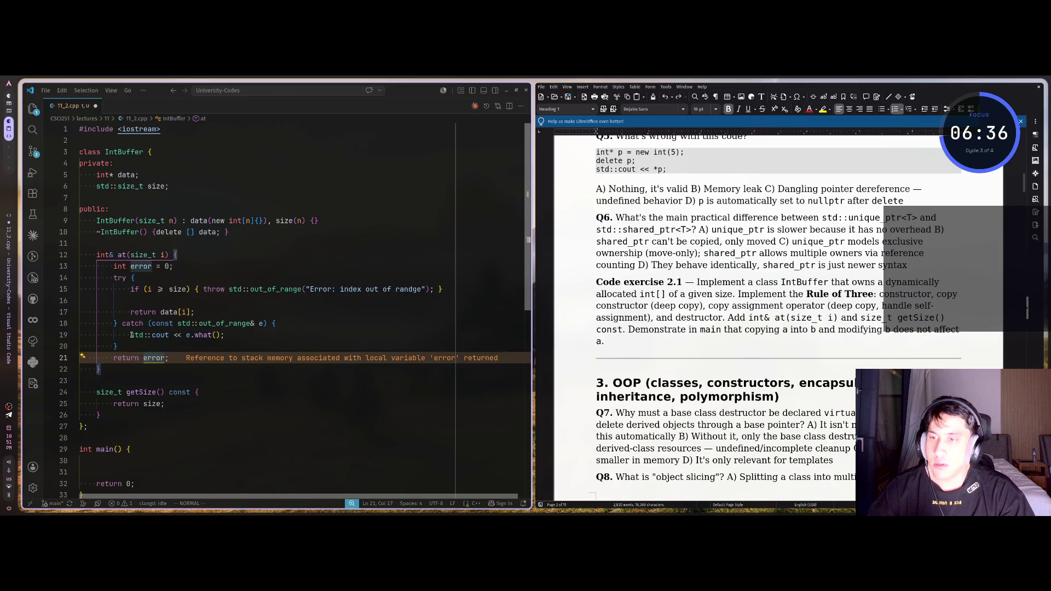
pyautogui.press('h')
pyautogui.press('h')
pyautogui.press('l')
pyautogui.press('l')
pyautogui.press('l')
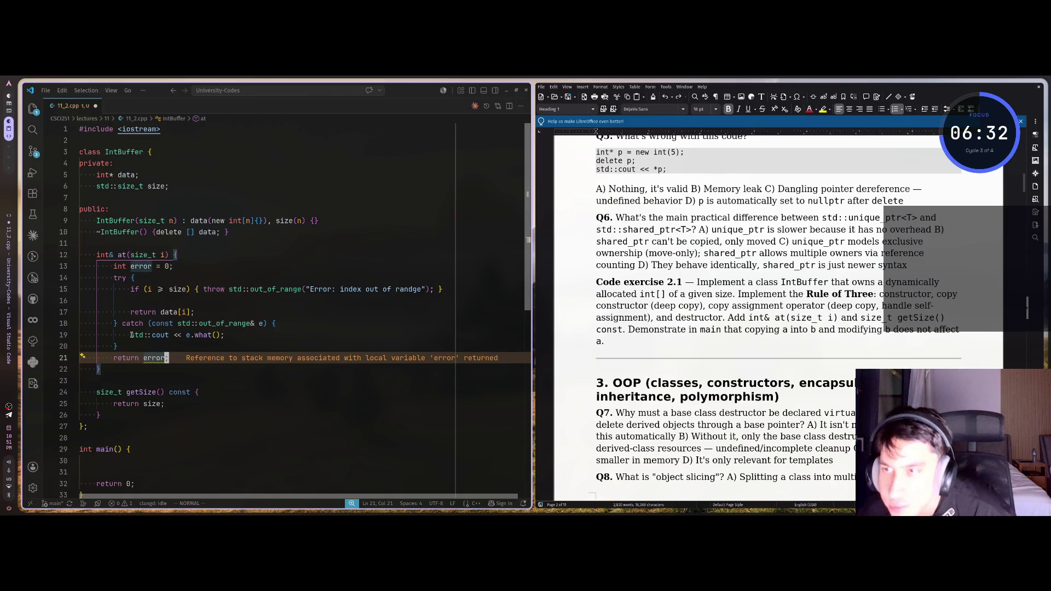
# Step: Add blank lines around the at() body, then glance at Claude's corrected at()
pyautogui.press('k')
pyautogui.press('k')
pyautogui.press('k')
pyautogui.press('l')
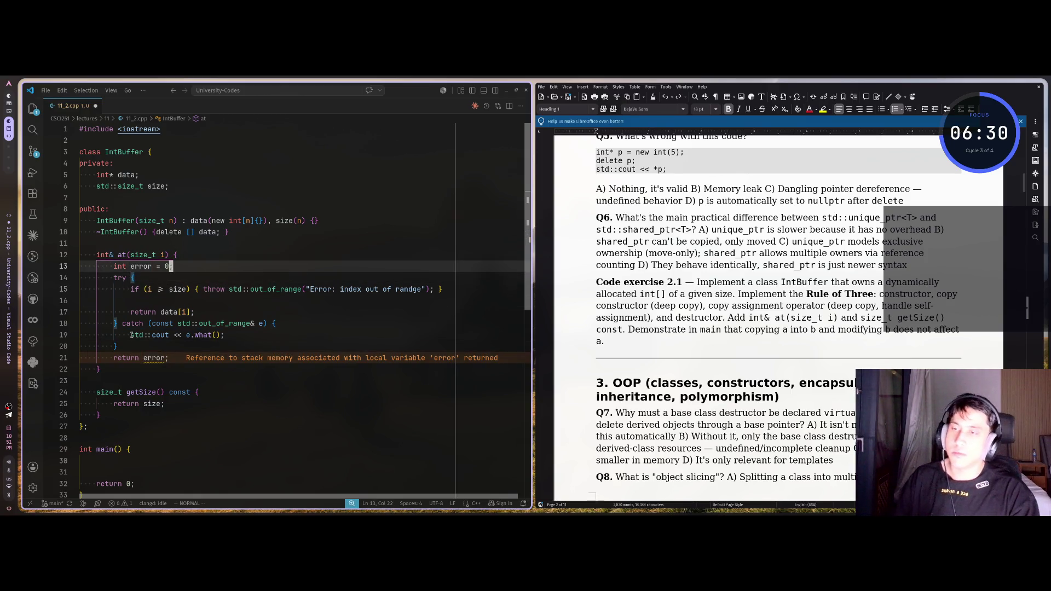
pyautogui.press('o')
pyautogui.press('Escape')
pyautogui.press('j')
pyautogui.press('j')
pyautogui.press('j')
pyautogui.press('o')
pyautogui.press('Escape')
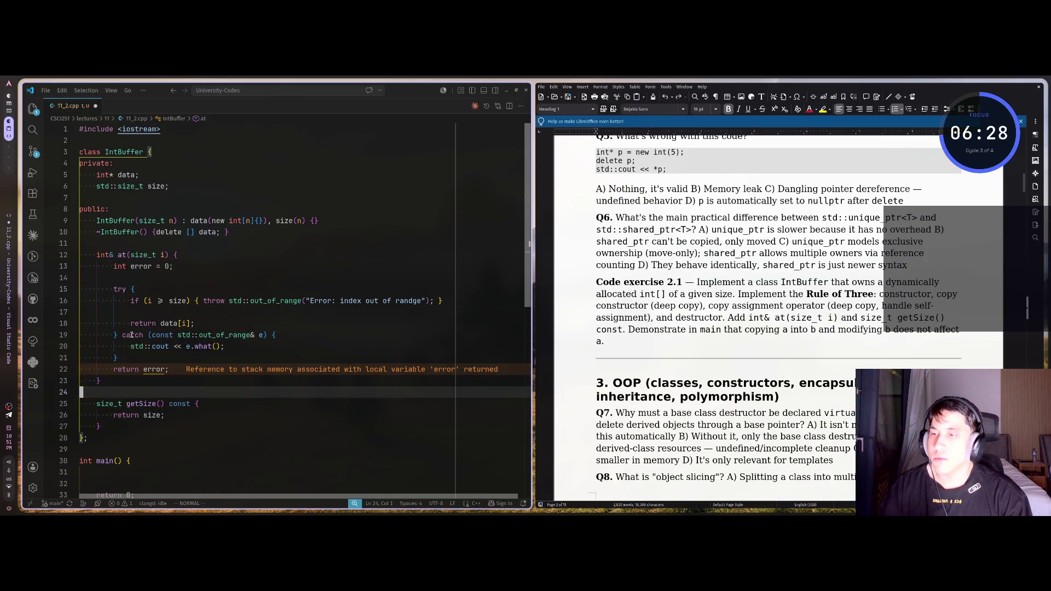
pyautogui.press('k')
pyautogui.press('k')
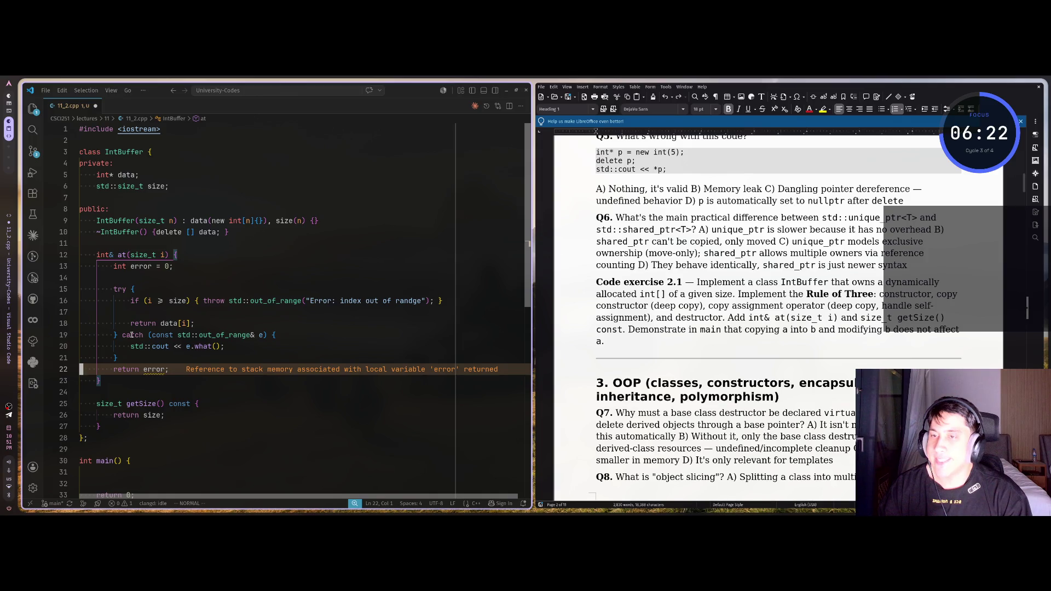
pyautogui.press('super+1')
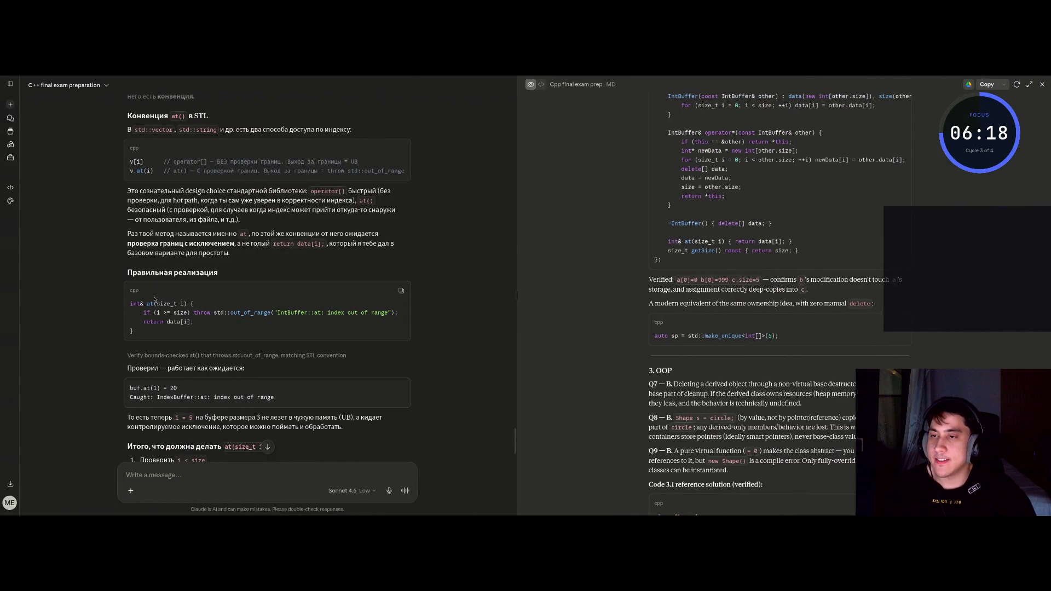
pyautogui.press('super+2')
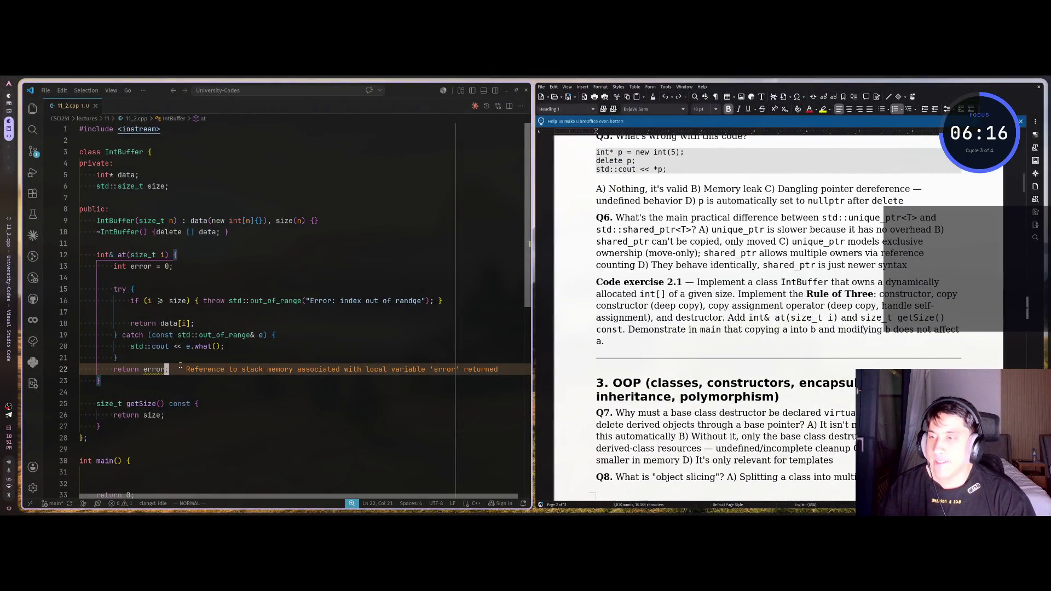
# Step: Inspect the Quick Fix suggestions and problem details for the warning on return error
pyautogui.click(178, 357)
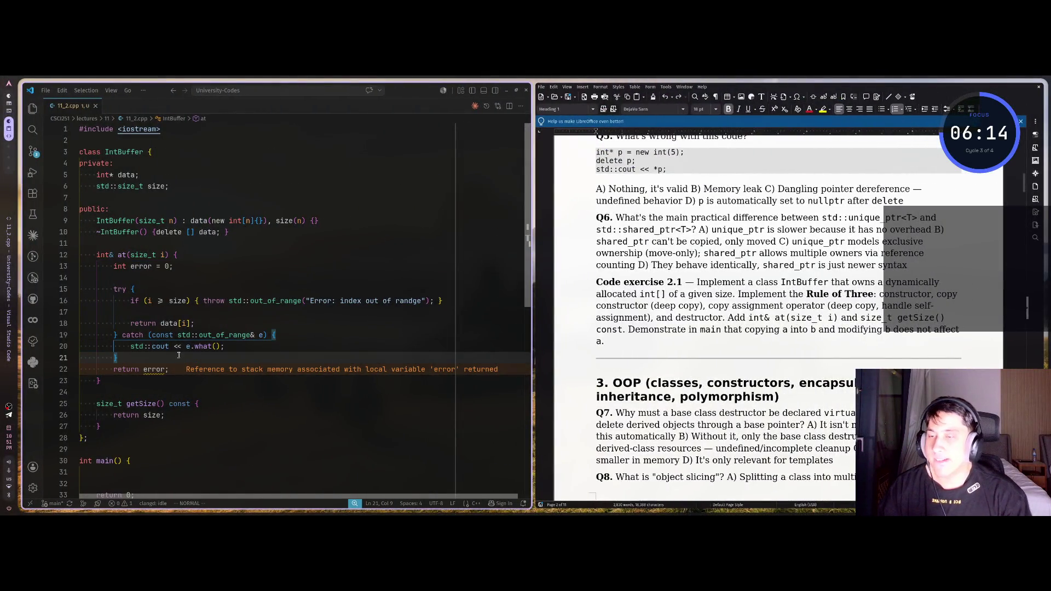
pyautogui.press('j')
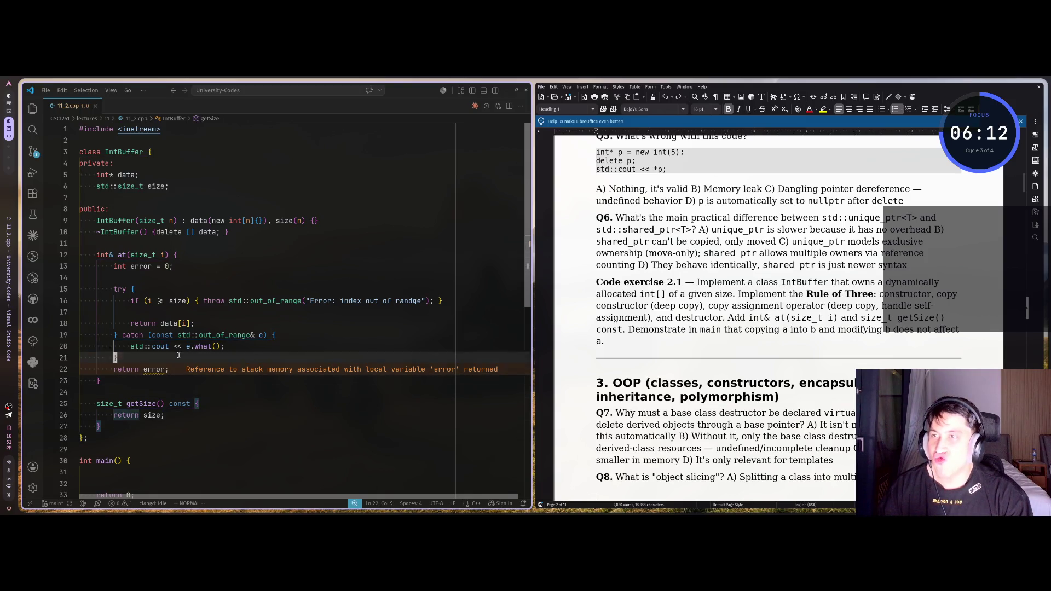
pyautogui.press('j')
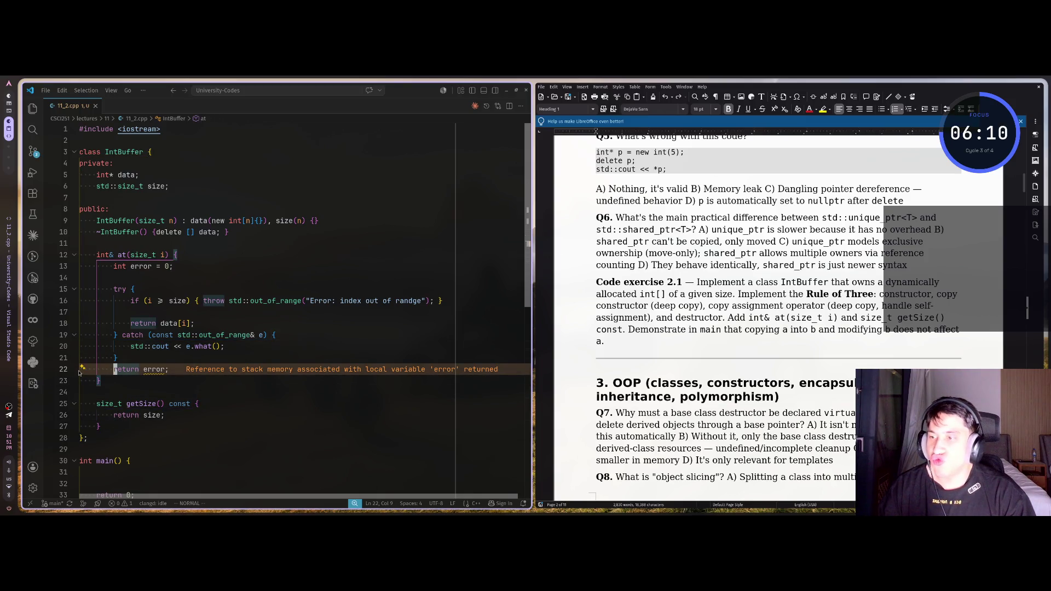
pyautogui.click(82, 370)
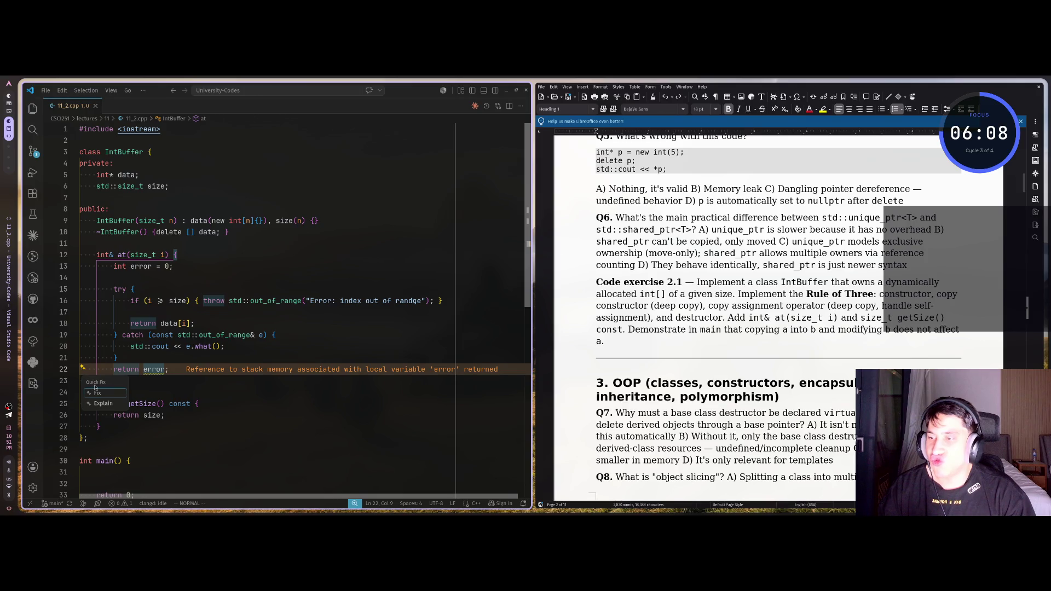
pyautogui.press('Escape')
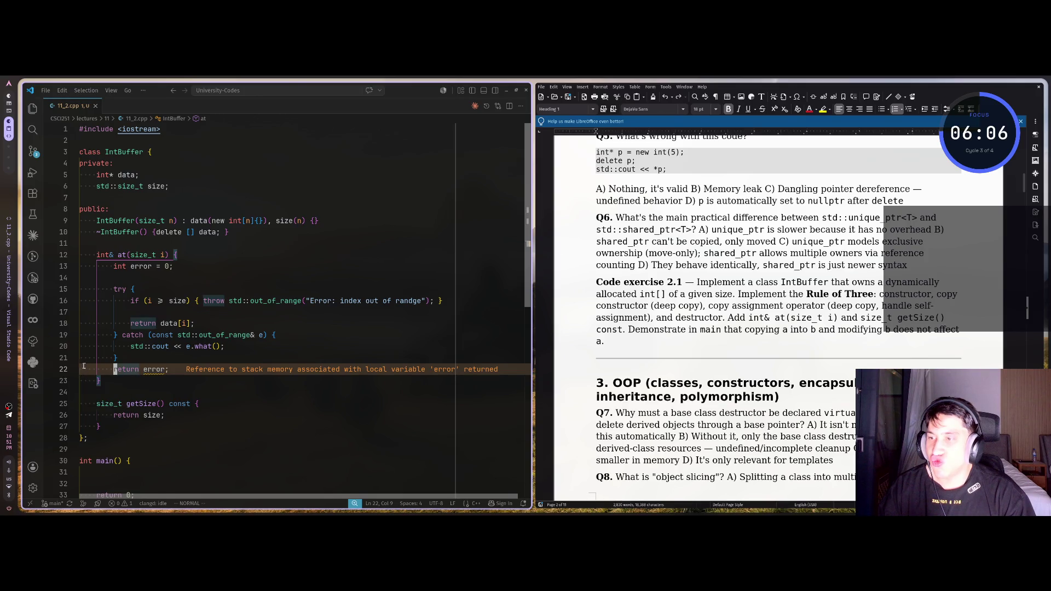
pyautogui.click(229, 378)
pyautogui.click(208, 372)
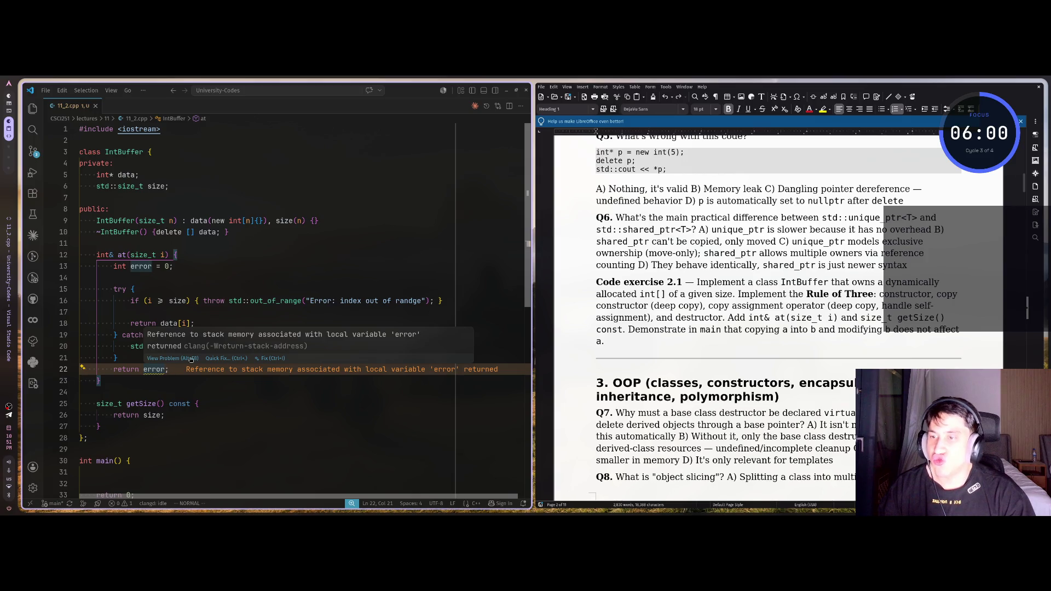
pyautogui.click(190, 359)
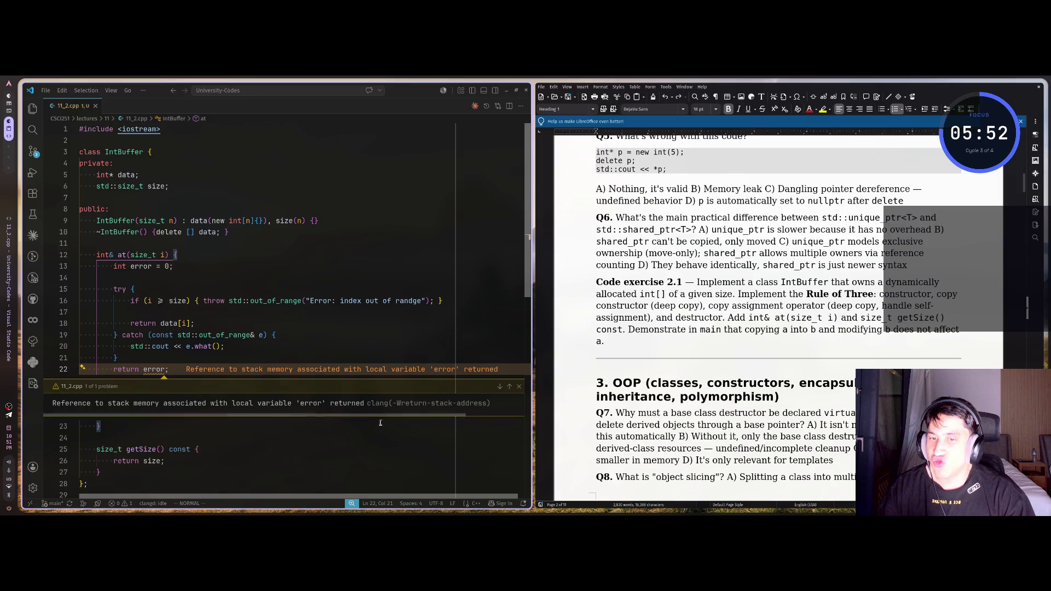
pyautogui.press('Escape')
# Step: Copy the whole IntBuffer class and paste it into a new Claude message
pyautogui.press('j')
pyautogui.press('v')
pyautogui.press('z')
pyautogui.press('z')
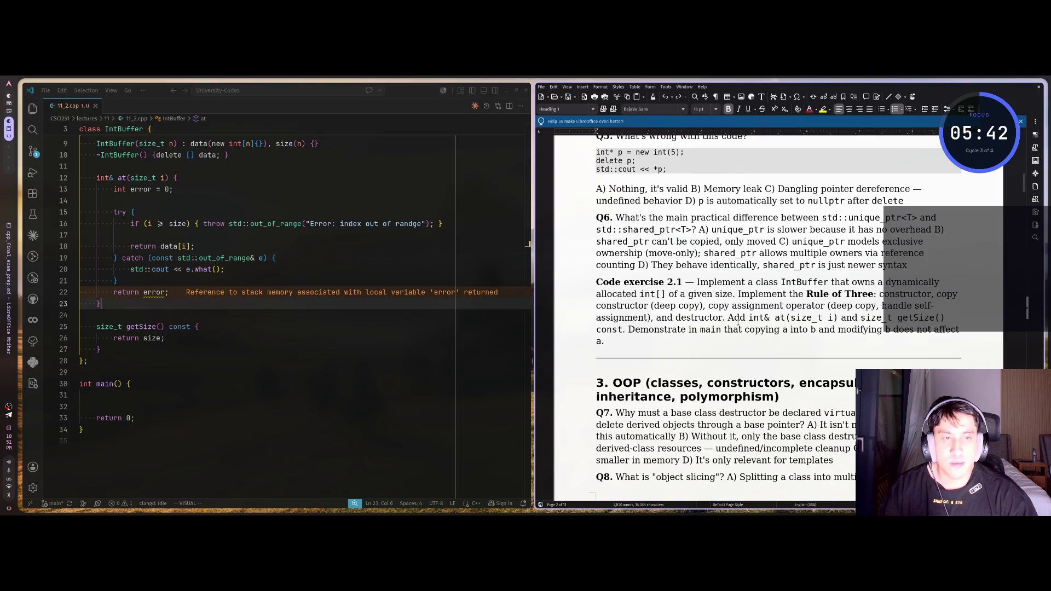
pyautogui.scroll(-1, 740, 322)
pyautogui.click(98, 349)
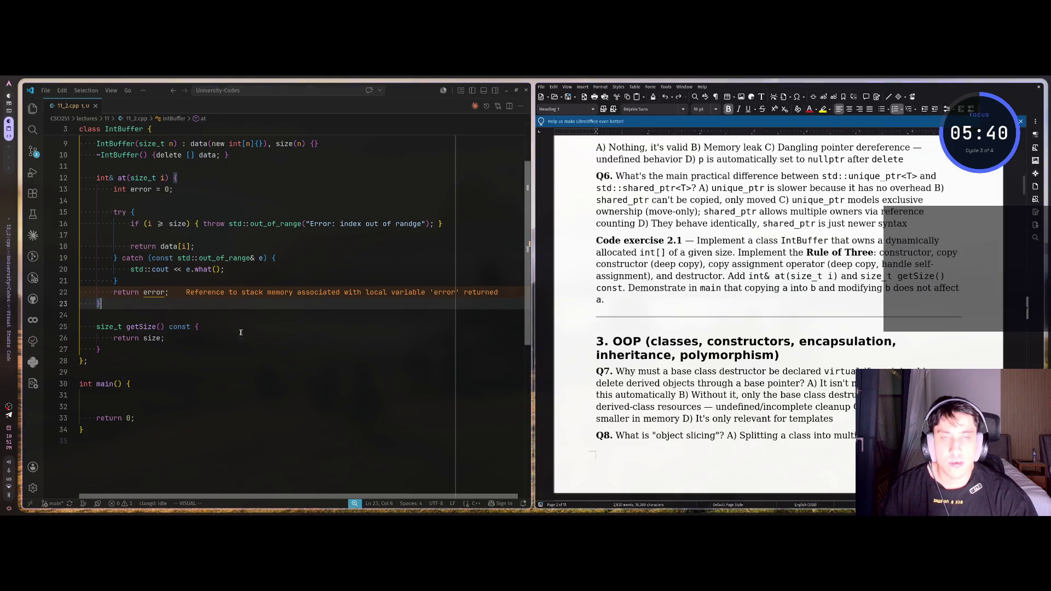
pyautogui.scroll(2, 140, 326)
pyautogui.click(130, 153)
pyautogui.hotkey('shift', 'v')
pyautogui.press('j')
pyautogui.press('j')
pyautogui.press('j')
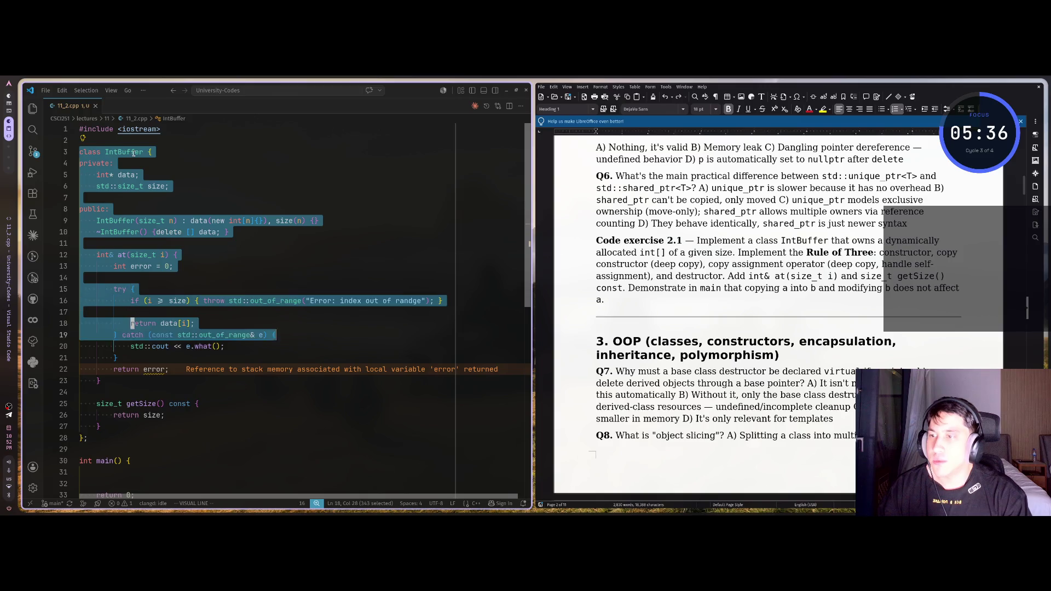
pyautogui.press('y')
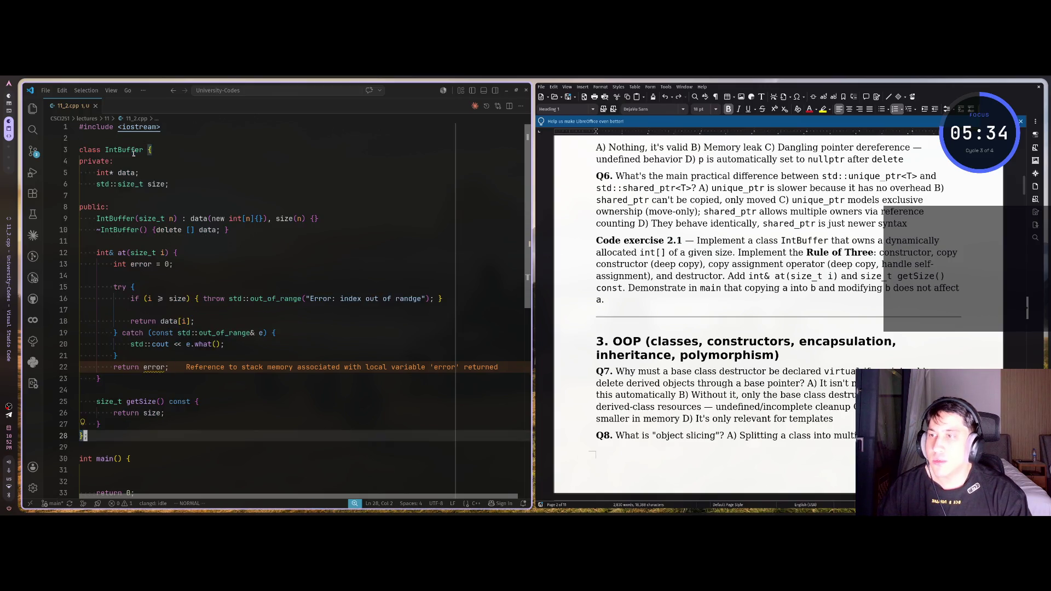
pyautogui.press('super+2')
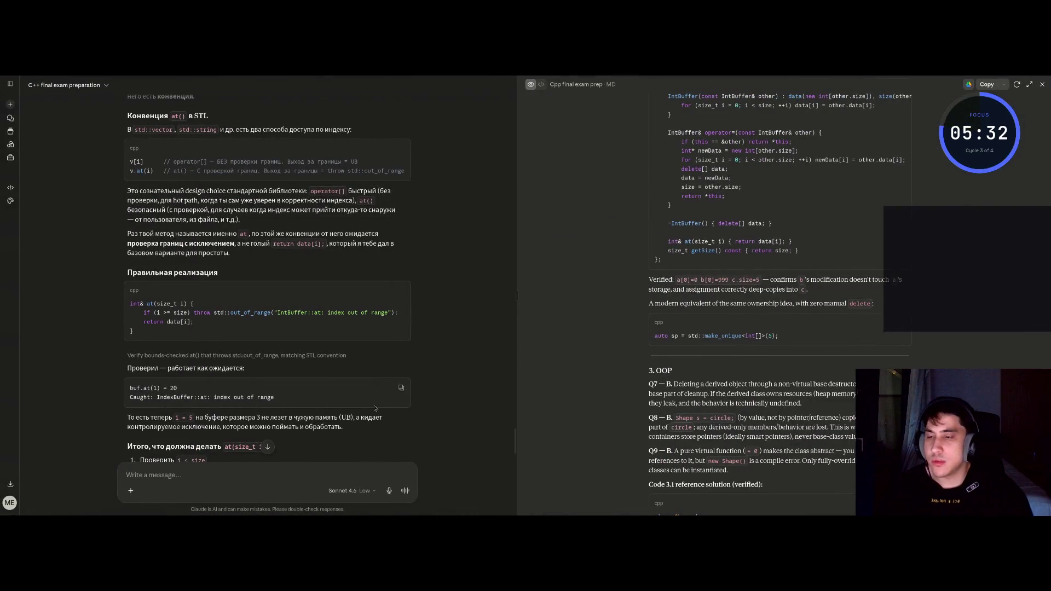
pyautogui.hotkey('ctrl', 'v')
pyautogui.hotkey('shift', 'Return')
# Step: Add a question below the pasted IntBuffer code asking if it's correct, and send it
pyautogui.write('gh')
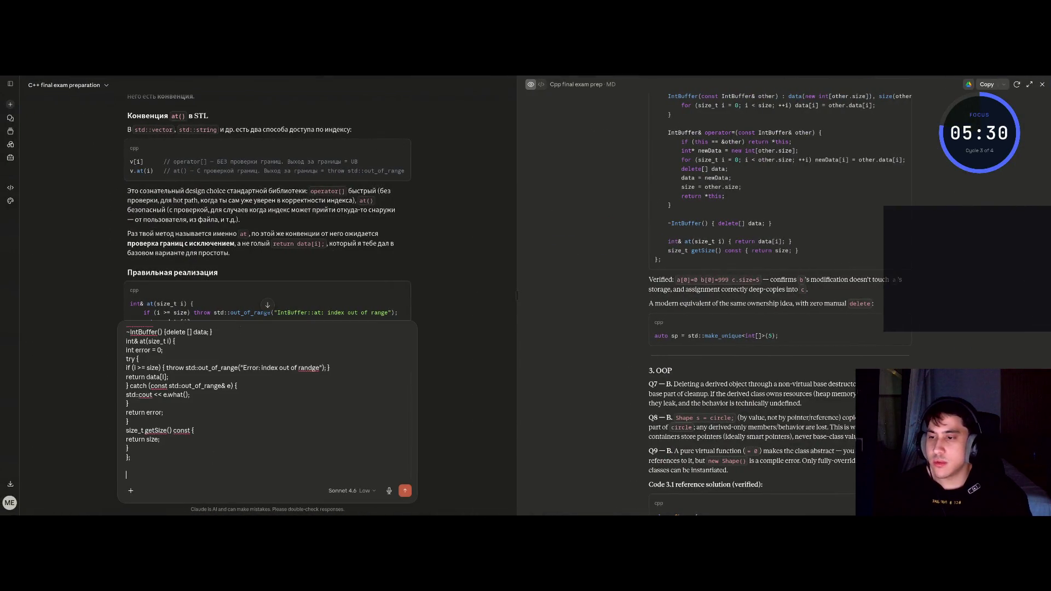
pyautogui.press('BackSpace')
pyautogui.press('BackSpace')
pyautogui.press('BackSpace')
pyautogui.write('ильнелал?')
pyautogui.press('Return')
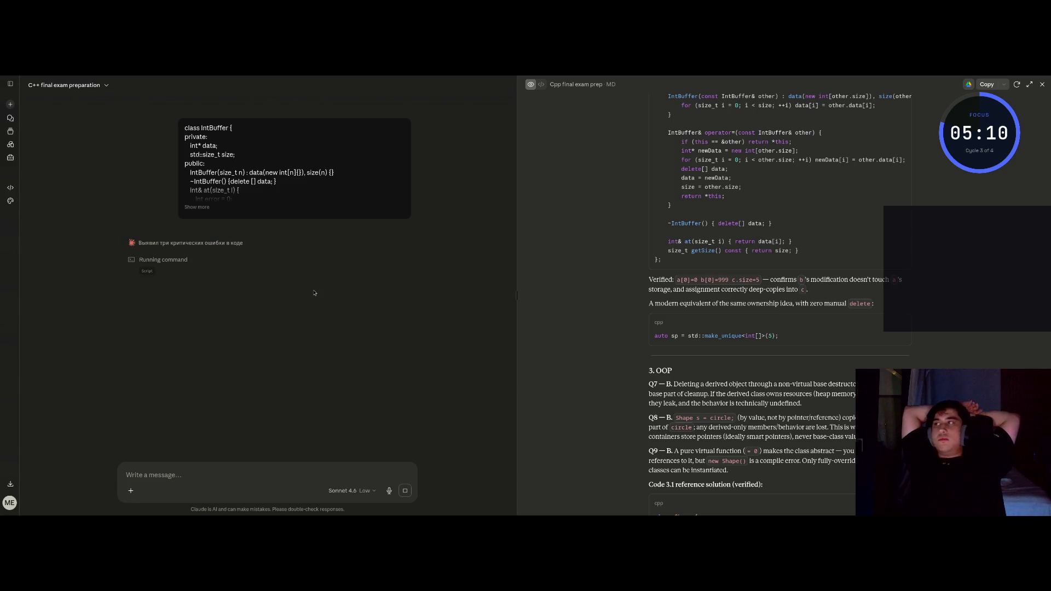
pyautogui.moveTo(4, 296)
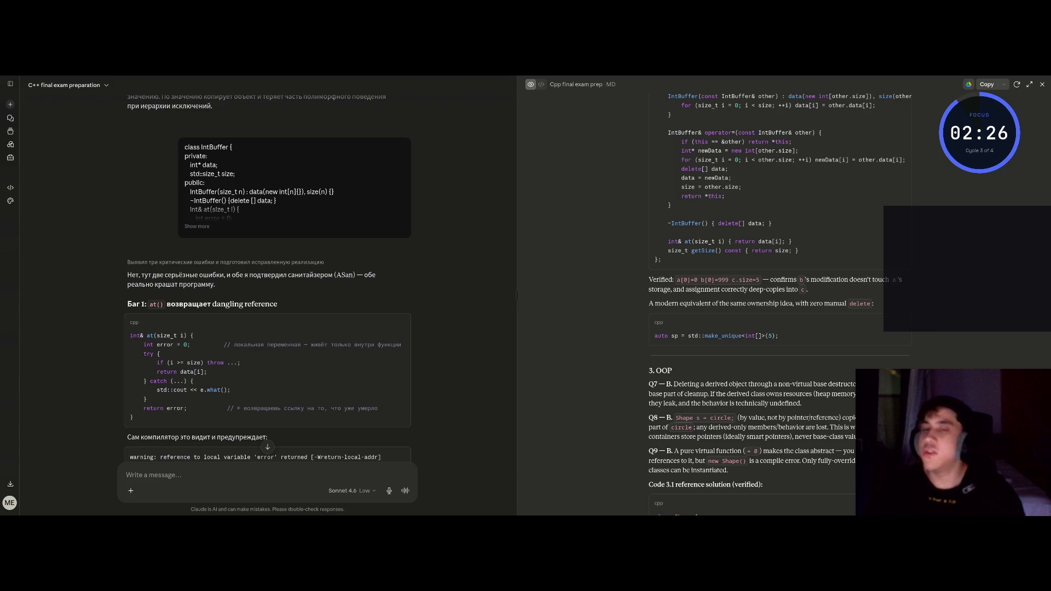
# Step: Read Claude's review of the dangling-reference bug and its correct approach, then go to the empty desktop
pyautogui.scroll(-2, 181, 260)
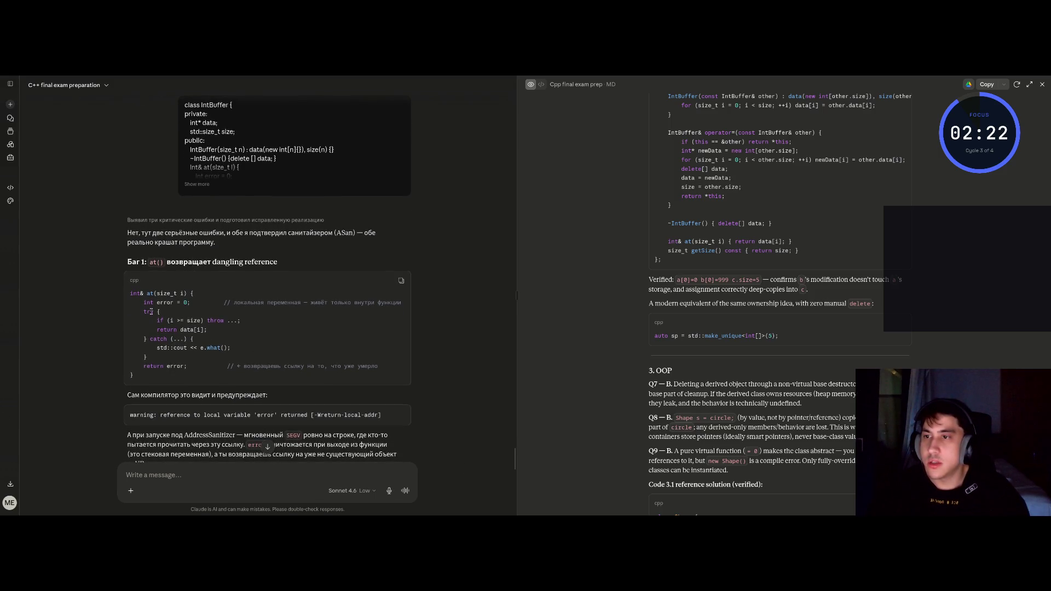
pyautogui.moveTo(291, 302); pyautogui.dragTo(399, 303)
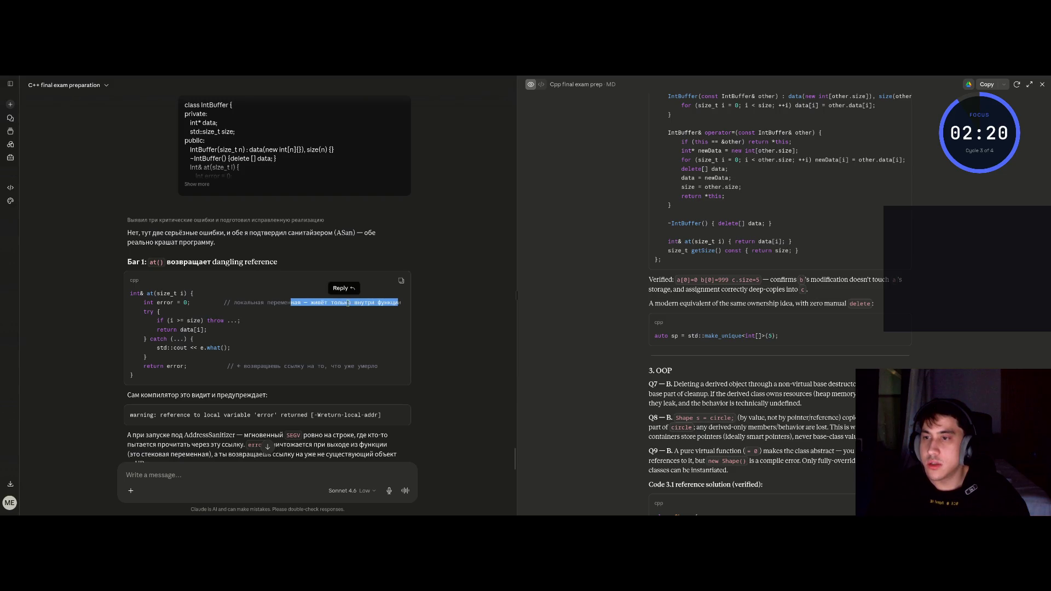
pyautogui.click(348, 303)
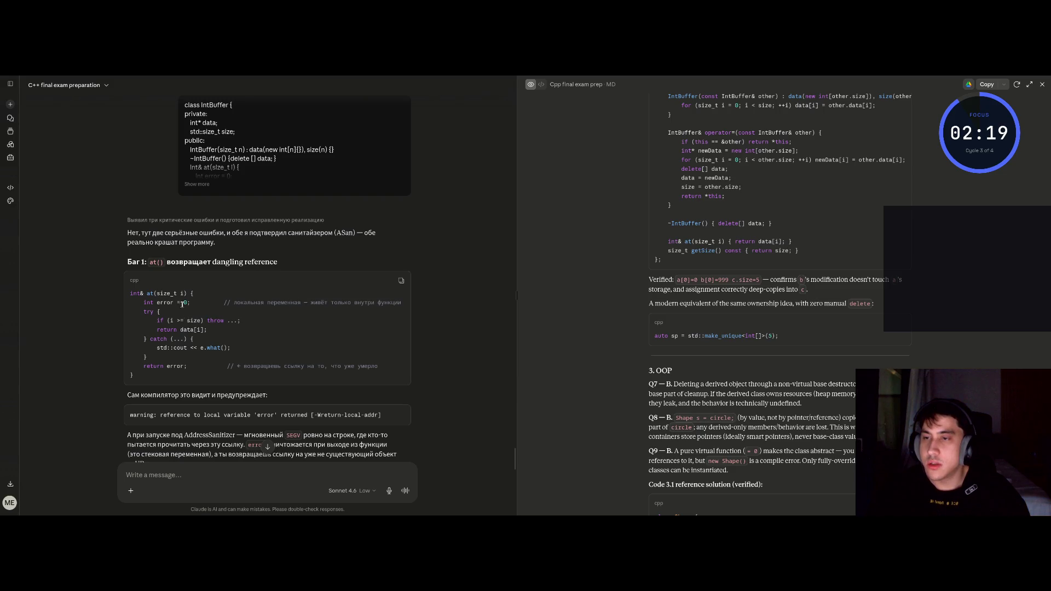
pyautogui.moveTo(245, 365); pyautogui.dragTo(378, 366)
pyautogui.click(284, 366)
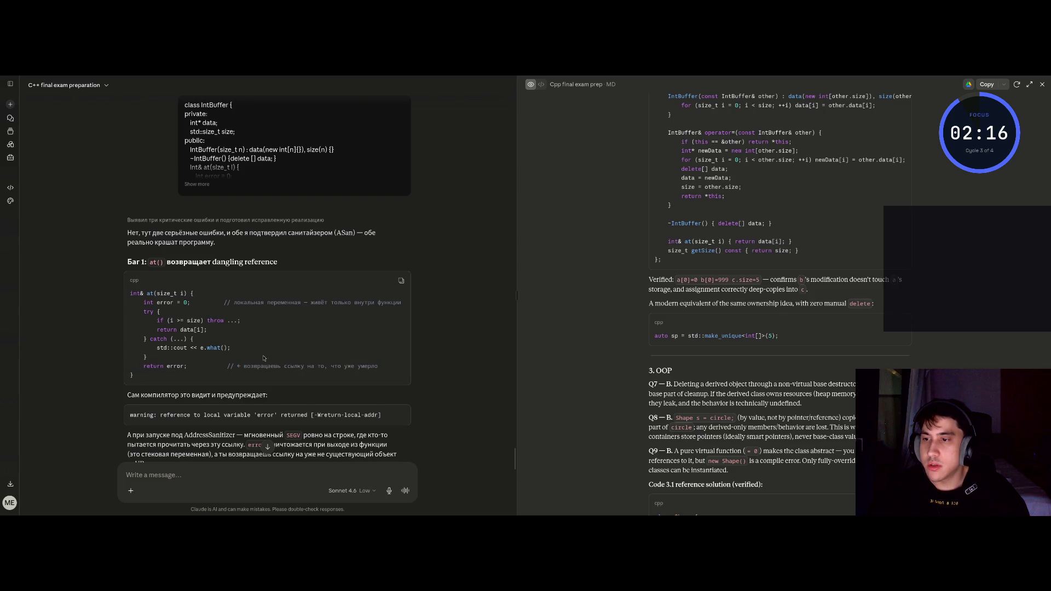
pyautogui.scroll(-1, 263, 358)
pyautogui.moveTo(147, 353); pyautogui.dragTo(272, 353)
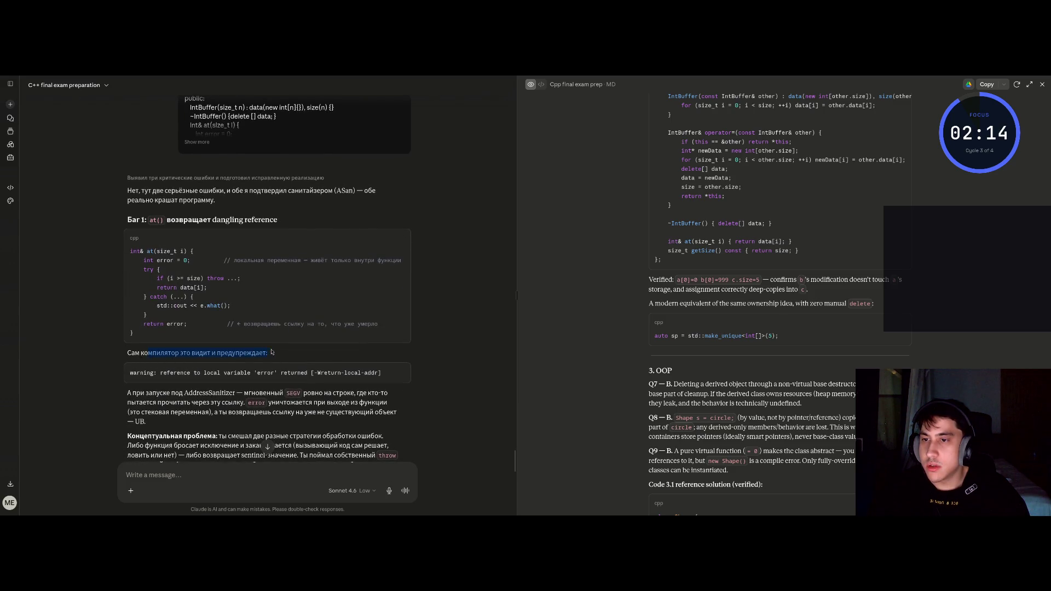
pyautogui.click(272, 353)
pyautogui.scroll(-3, 183, 316)
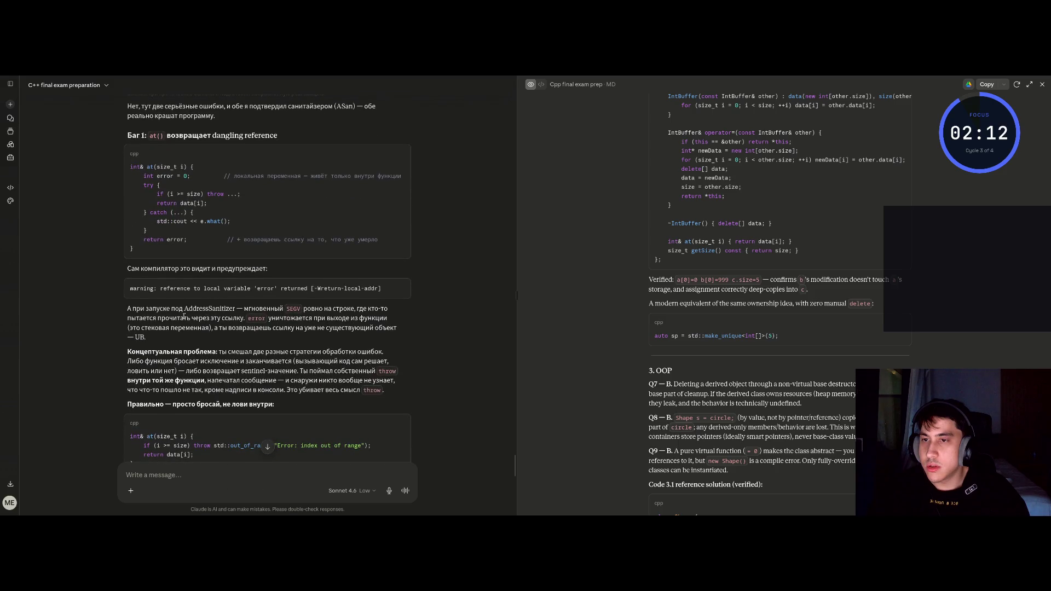
pyautogui.scroll(-3, 203, 317)
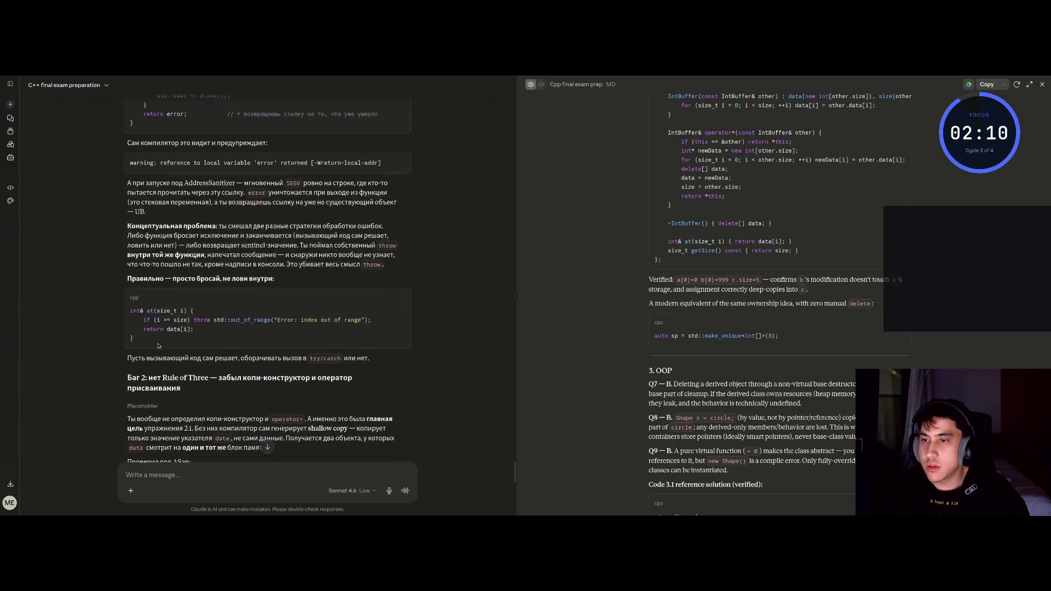
pyautogui.moveTo(201, 278); pyautogui.dragTo(245, 278)
pyautogui.click(253, 291)
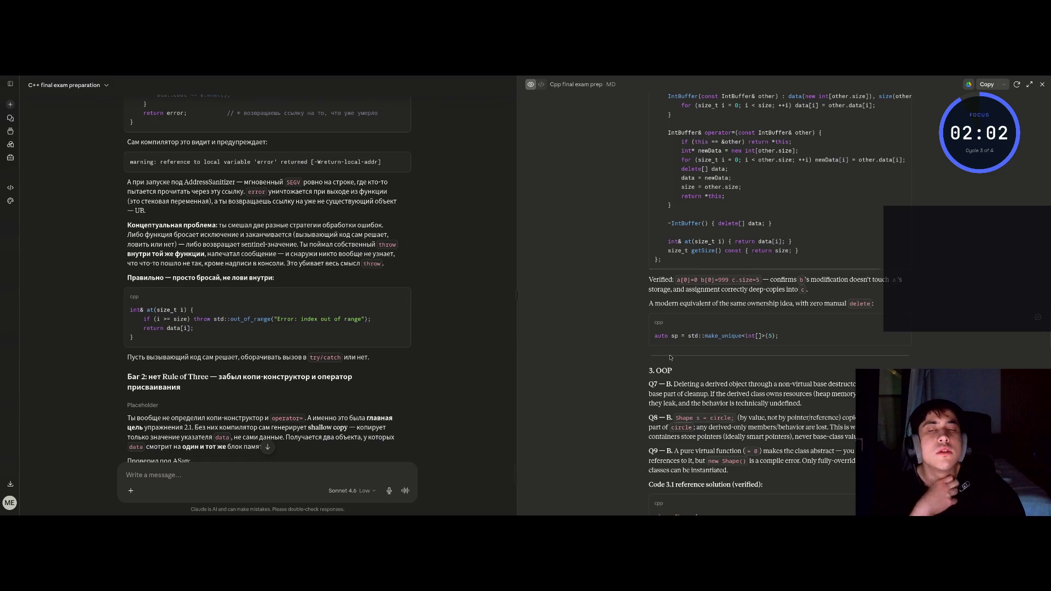
pyautogui.press('super+2')
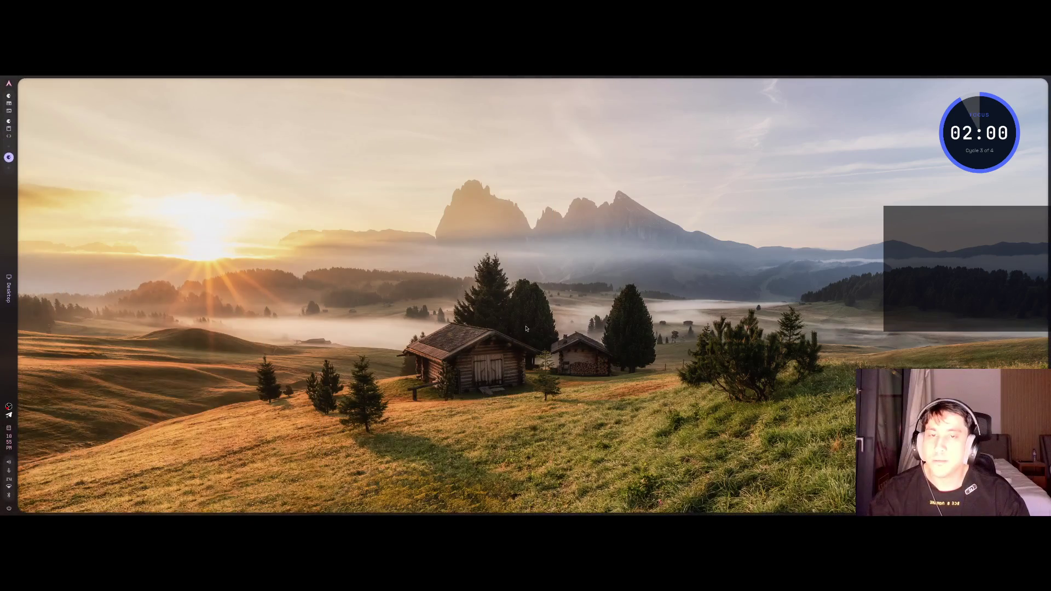
# Step: Place the caret at line 16's if brace, then confirm continuing the Affogato YouTube video
pyautogui.press('super+3')
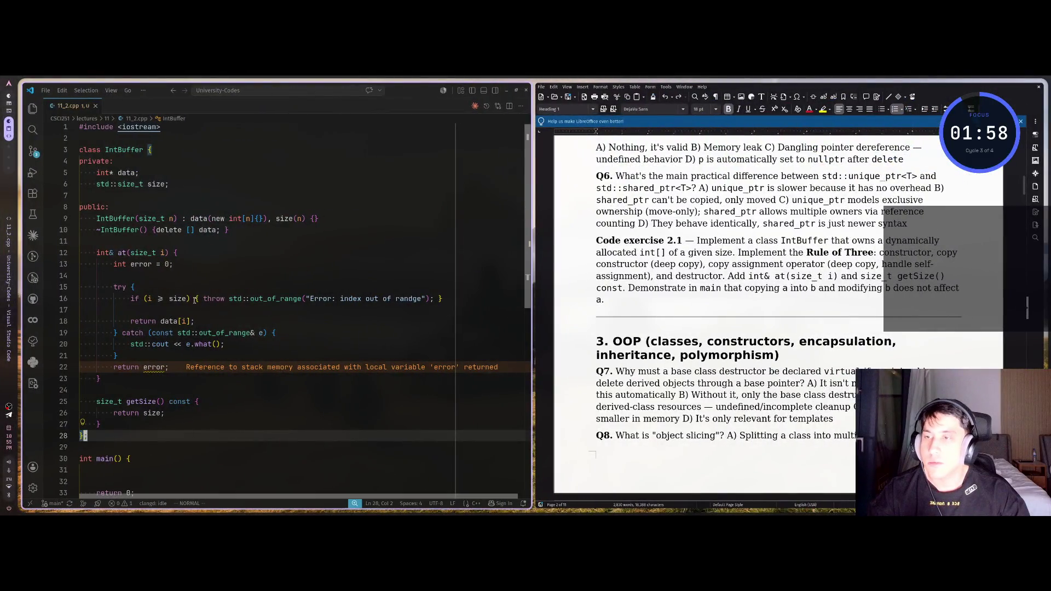
pyautogui.click(194, 300)
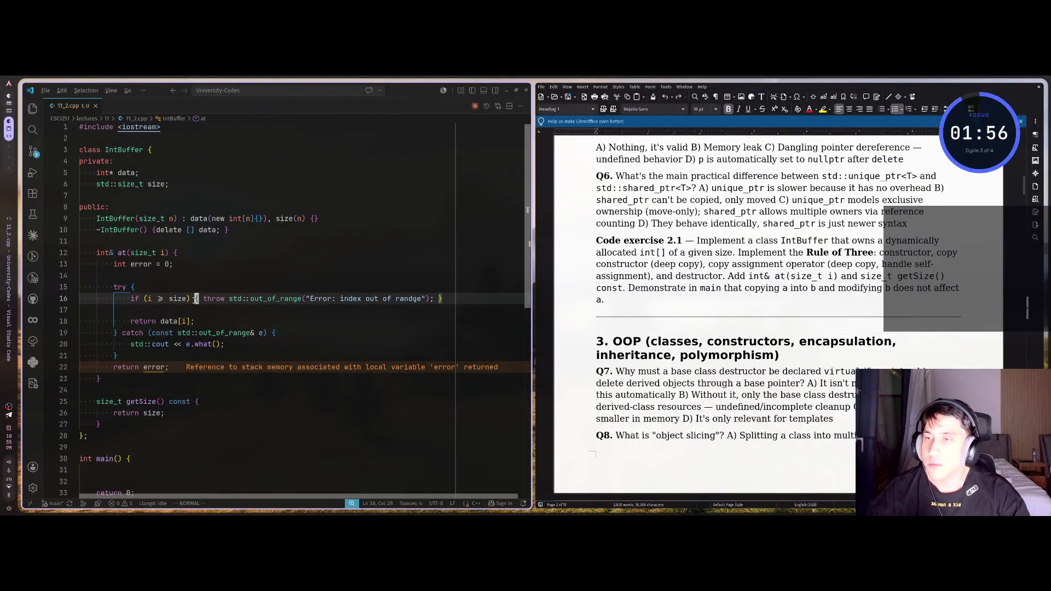
pyautogui.press('super+1')
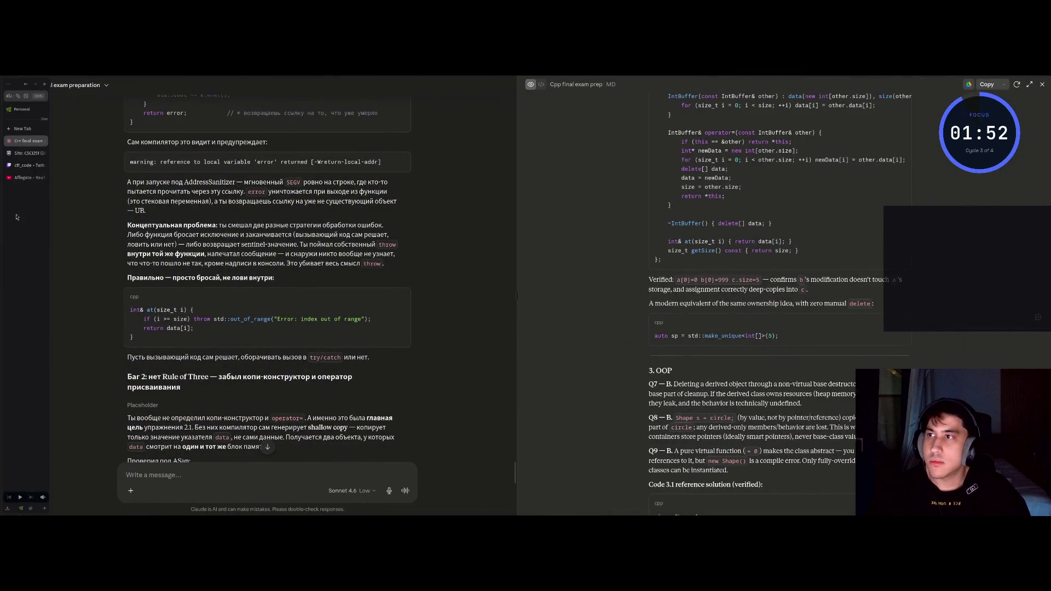
pyautogui.click(25, 178)
pyautogui.click(561, 309)
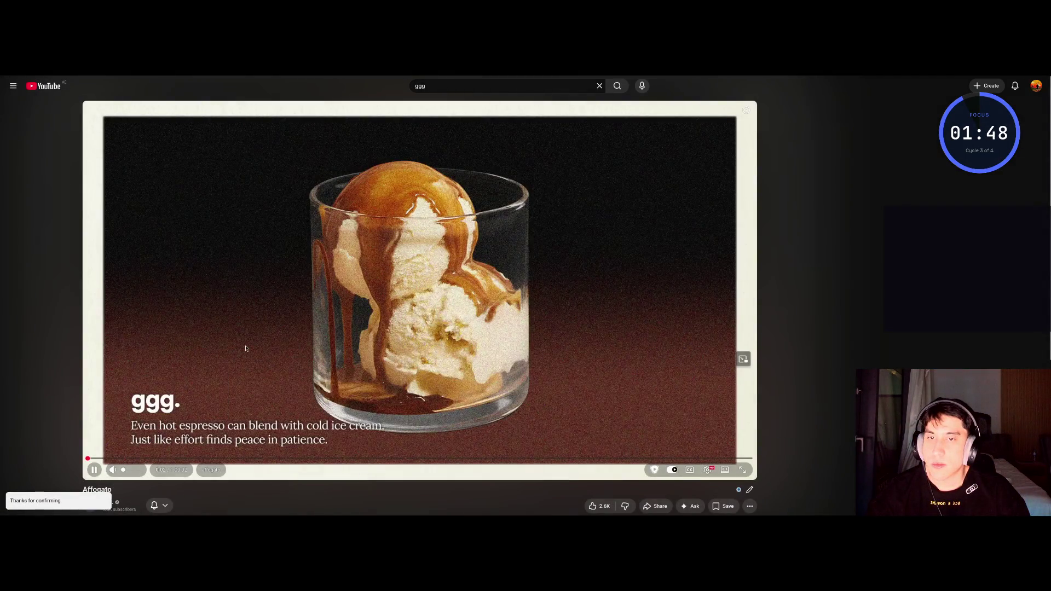
pyautogui.press('super+1')
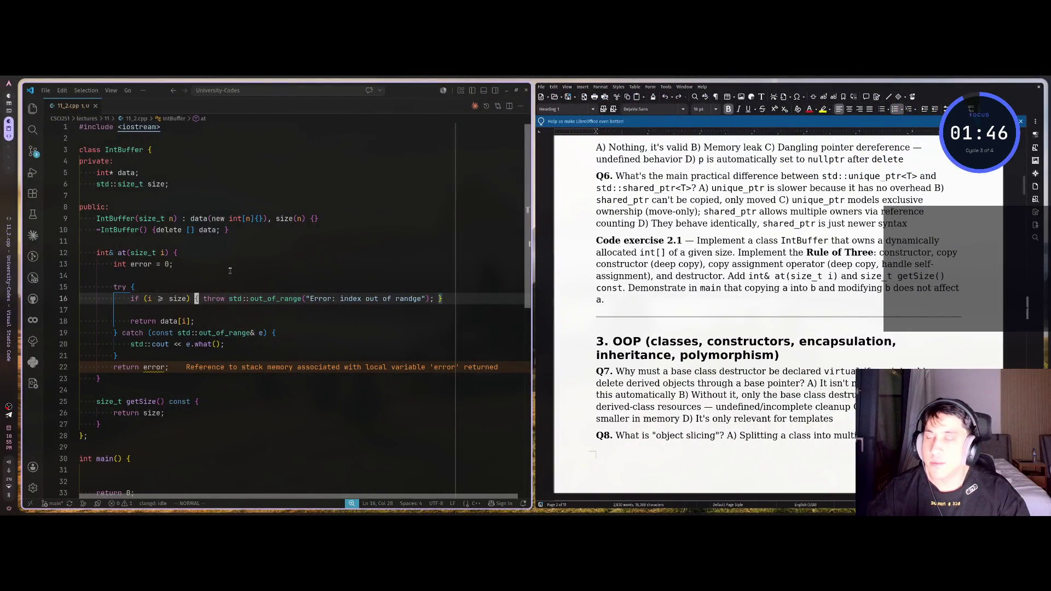
# Step: Delete the try line, the catch block and the return error line from at()
pyautogui.press('k')
pyautogui.press('d')
pyautogui.press('d')
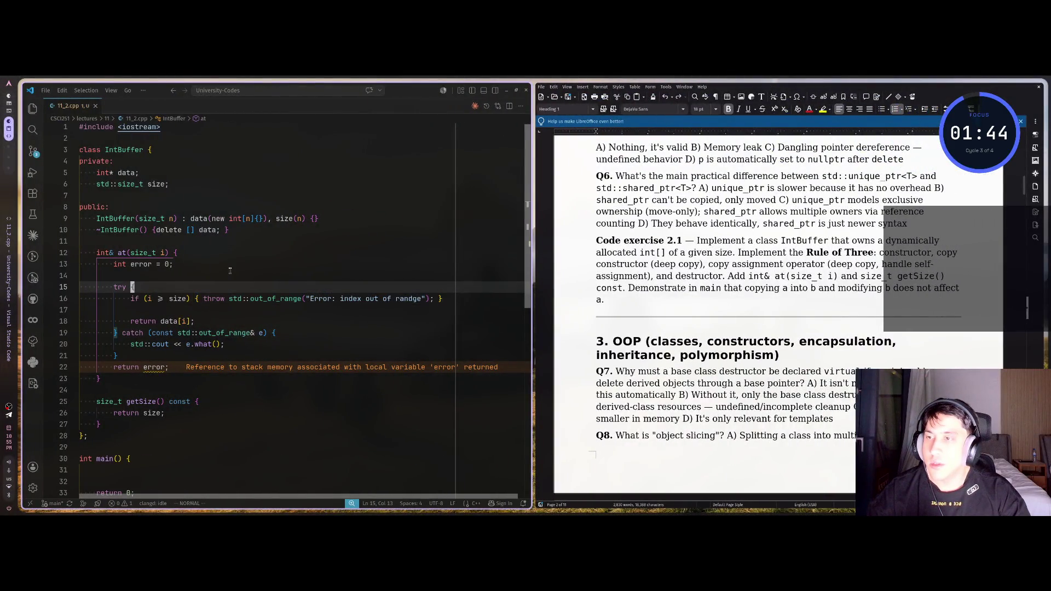
pyautogui.press('j')
pyautogui.press('j')
pyautogui.press('j')
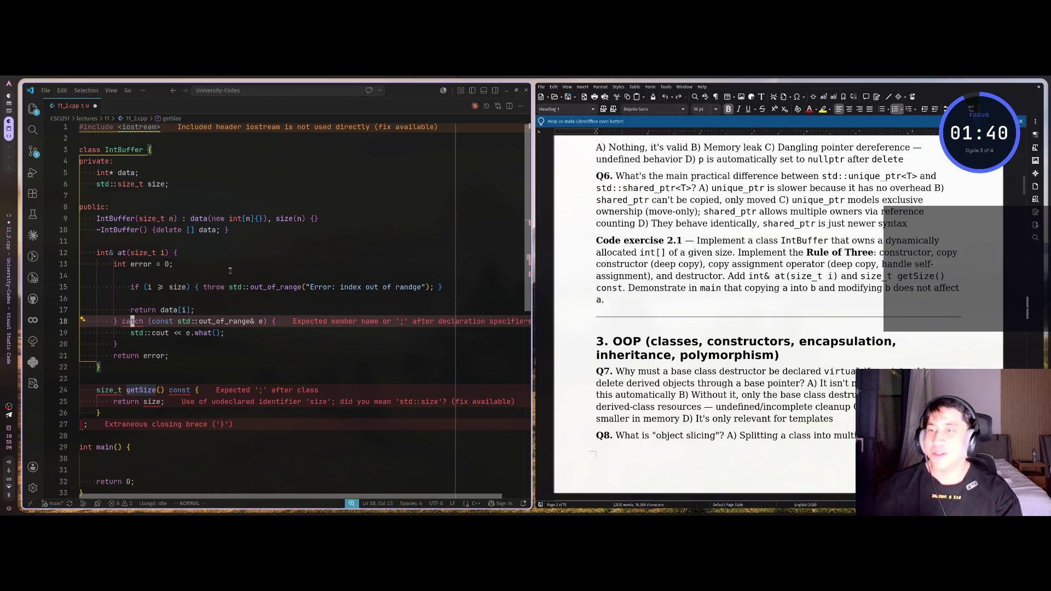
pyautogui.hotkey('shift', 'v')
pyautogui.press('j')
pyautogui.press('j')
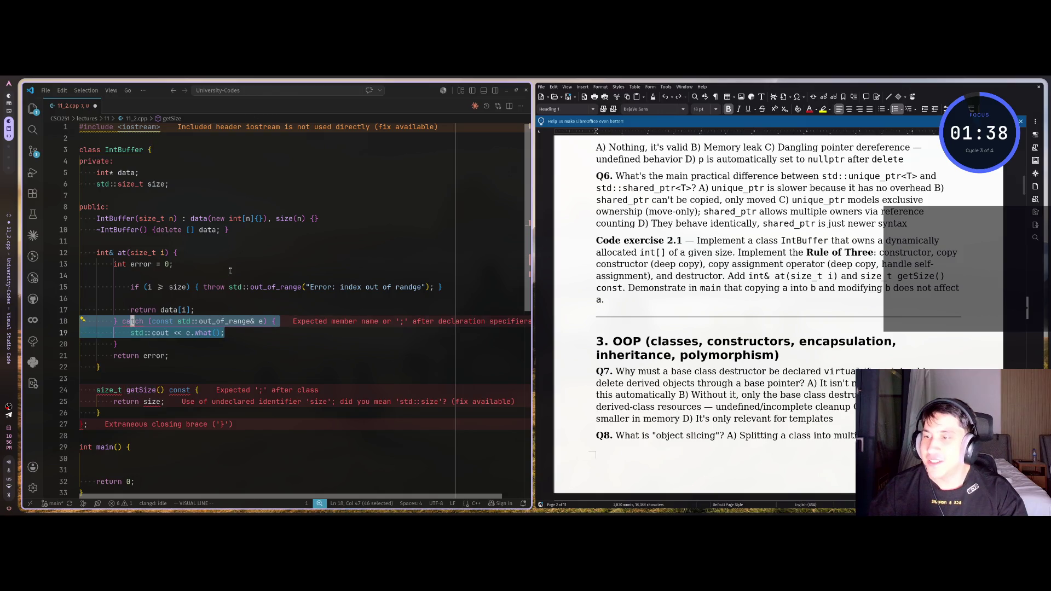
pyautogui.press('d')
pyautogui.press('d')
pyautogui.press('d')
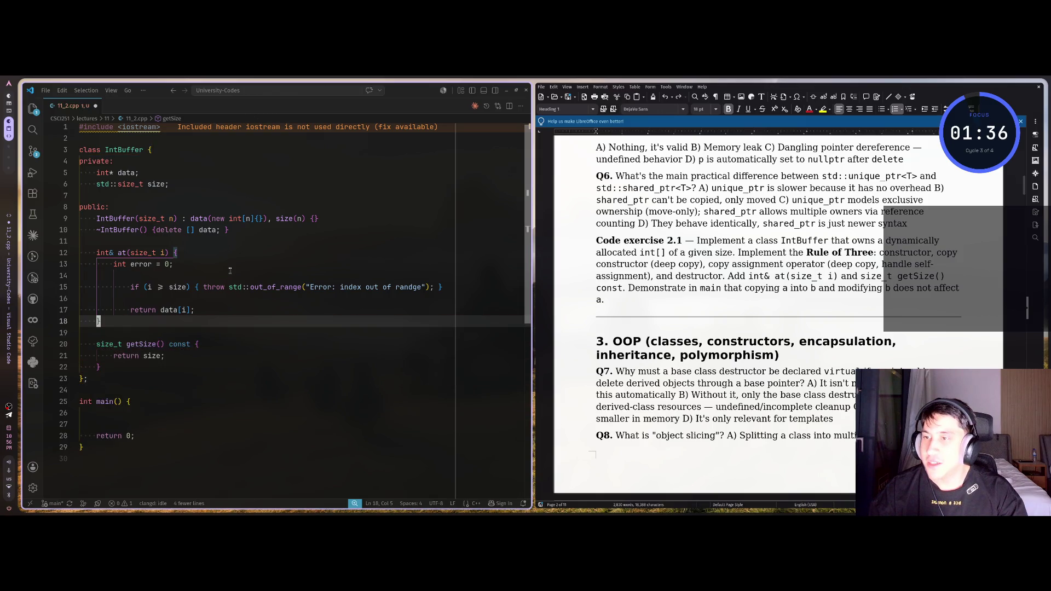
pyautogui.press('k')
pyautogui.press('k')
pyautogui.press('d')
pyautogui.press('d')
pyautogui.press('k')
pyautogui.press('k')
pyautogui.press('d')
pyautogui.press('d')
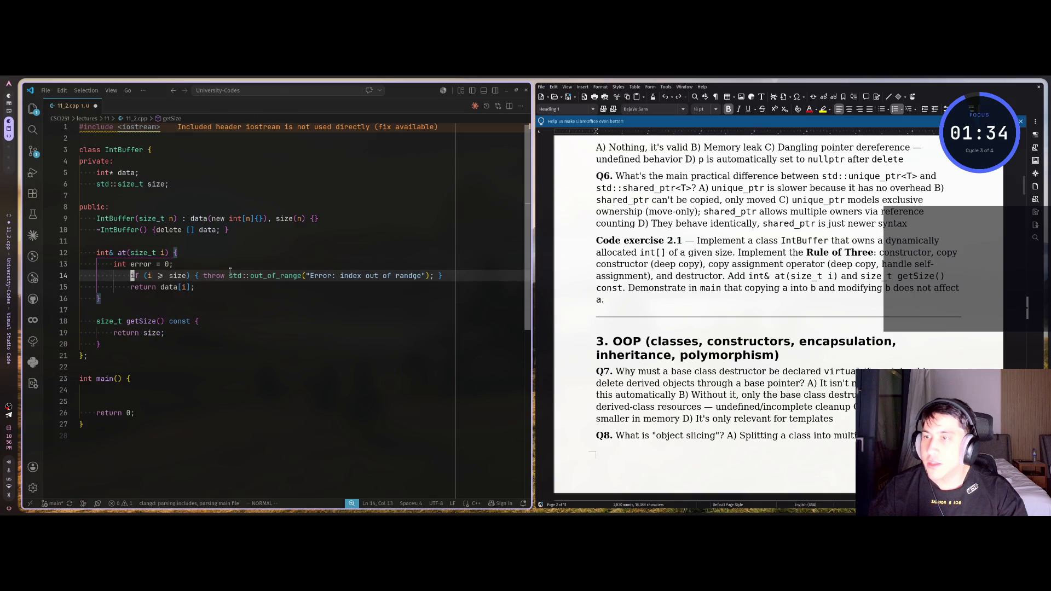
# Step: Outdent the bounds check and return, adding blank lines above and below the check
pyautogui.hotkey('shift', 'v')
pyautogui.press('j')
pyautogui.press('less')
pyautogui.press('Escape')
pyautogui.press('l')
pyautogui.press('l')
pyautogui.press('l')
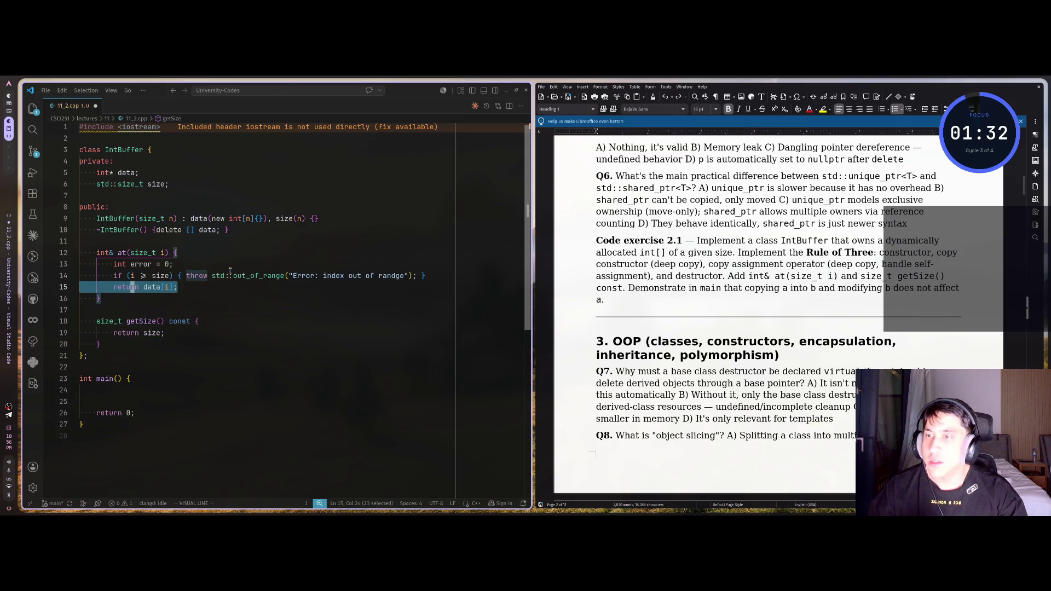
pyautogui.press('k')
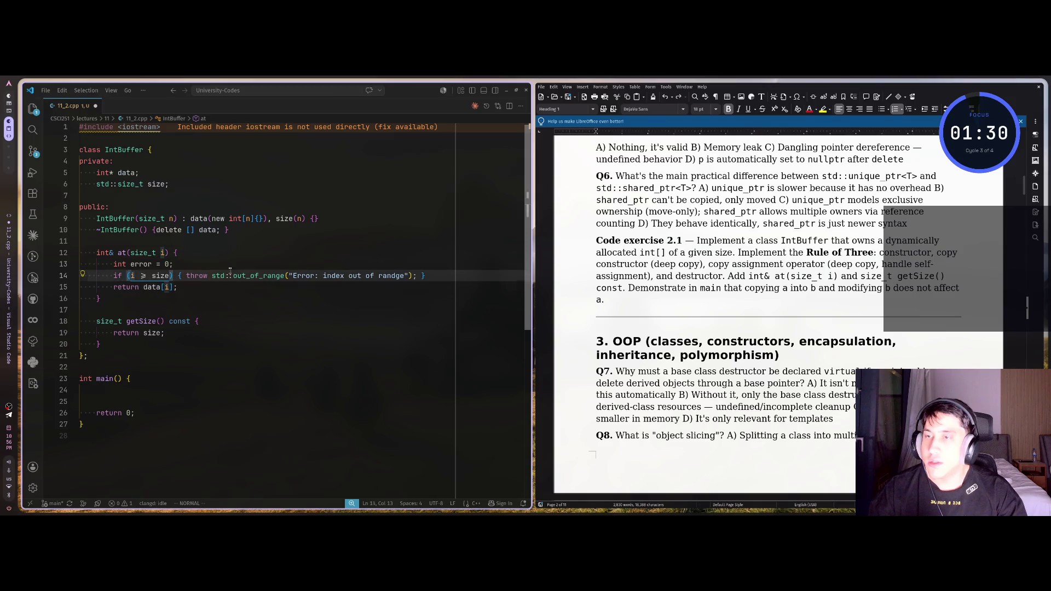
pyautogui.press('O')
pyautogui.press('Escape')
pyautogui.press('j')
pyautogui.press('o')
# Step: Delete the unused 'int error = 0' declaration
pyautogui.press('Escape')
pyautogui.press('k')
pyautogui.press('k')
pyautogui.hotkey('shift', 'v')
pyautogui.press('j')
pyautogui.press('d')
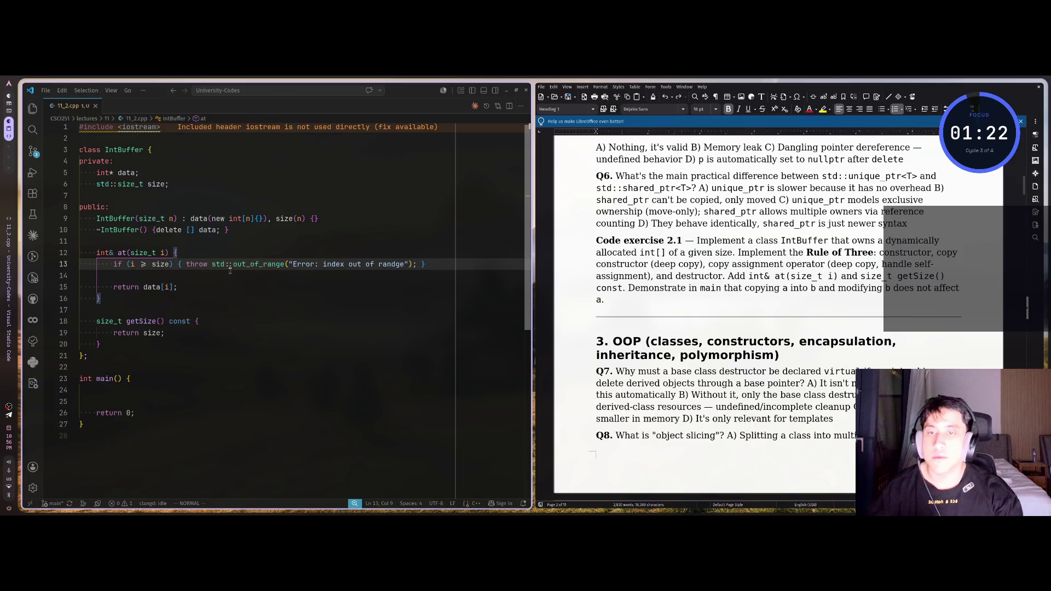
# Step: Fix the typo 'randge' to 'range' in the out_of_range throw on line 13
pyautogui.click(230, 270)
pyautogui.press('$')
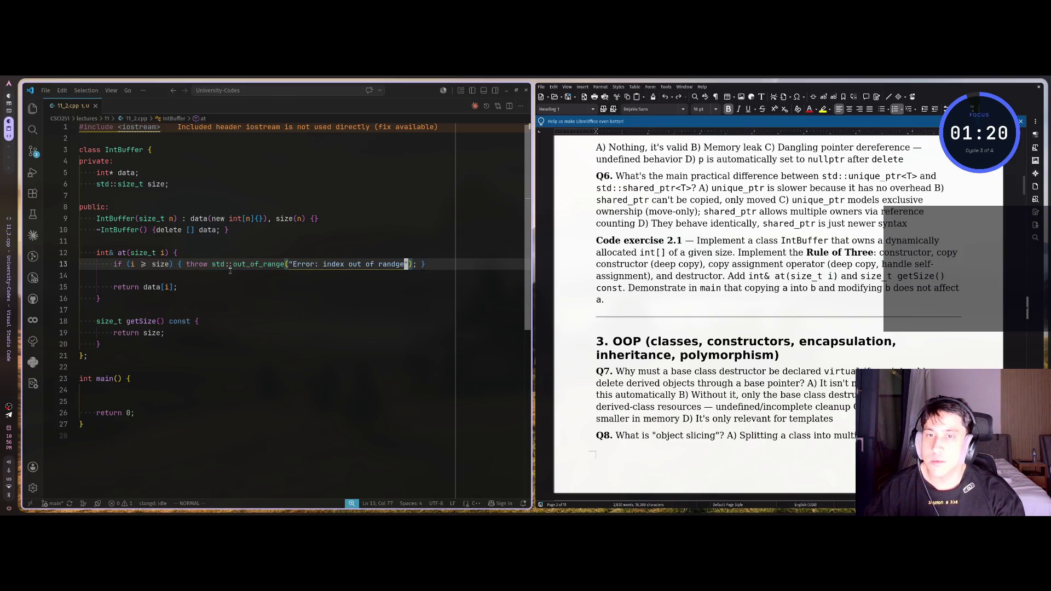
pyautogui.press('F')
pyautogui.press('d')
pyautogui.press('x')
pyautogui.press('l')
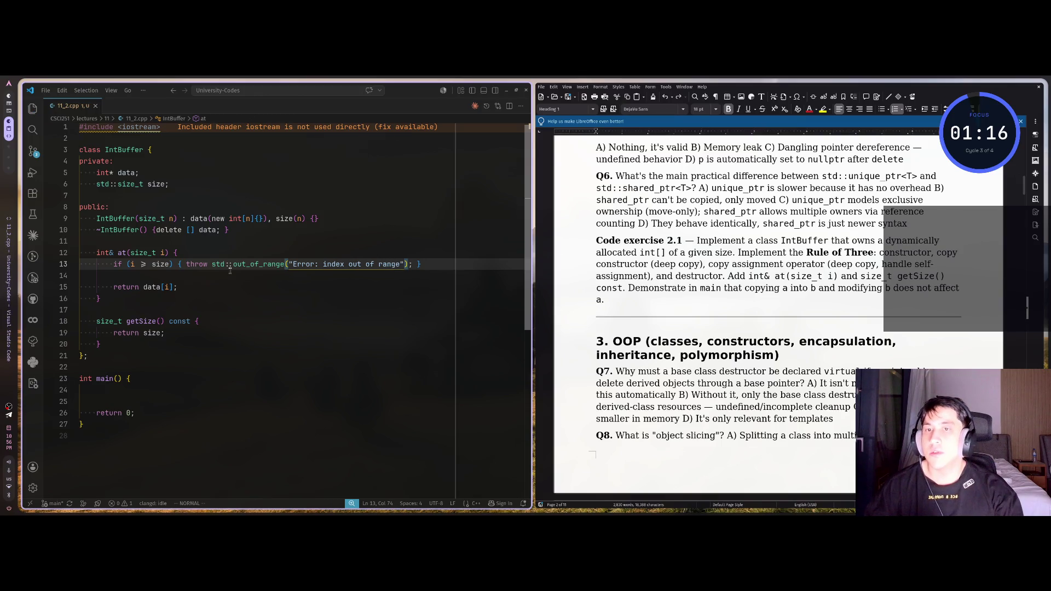
pyautogui.press('super+1')
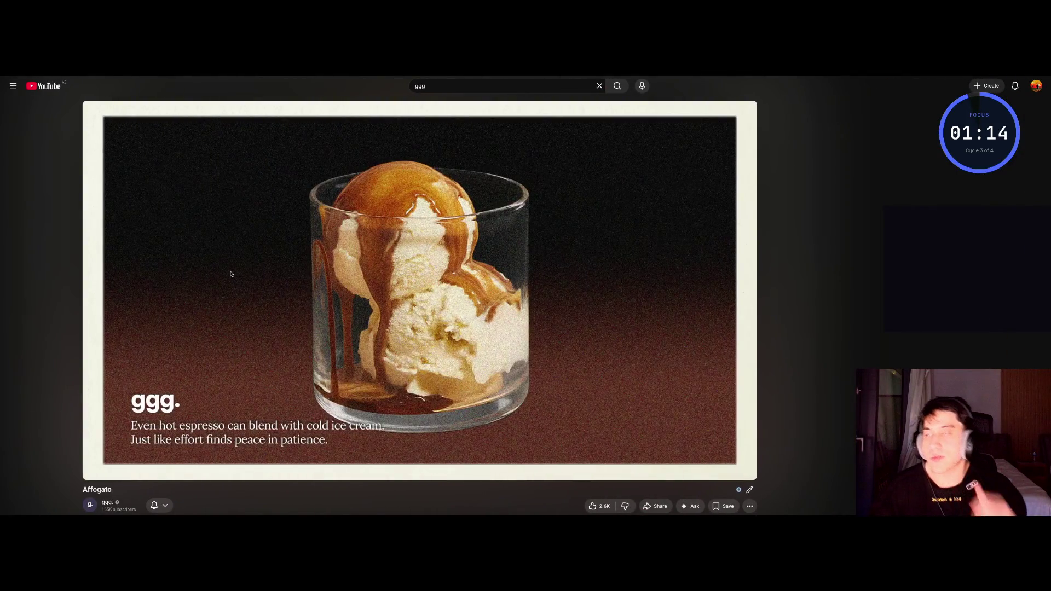
pyautogui.press('super+2')
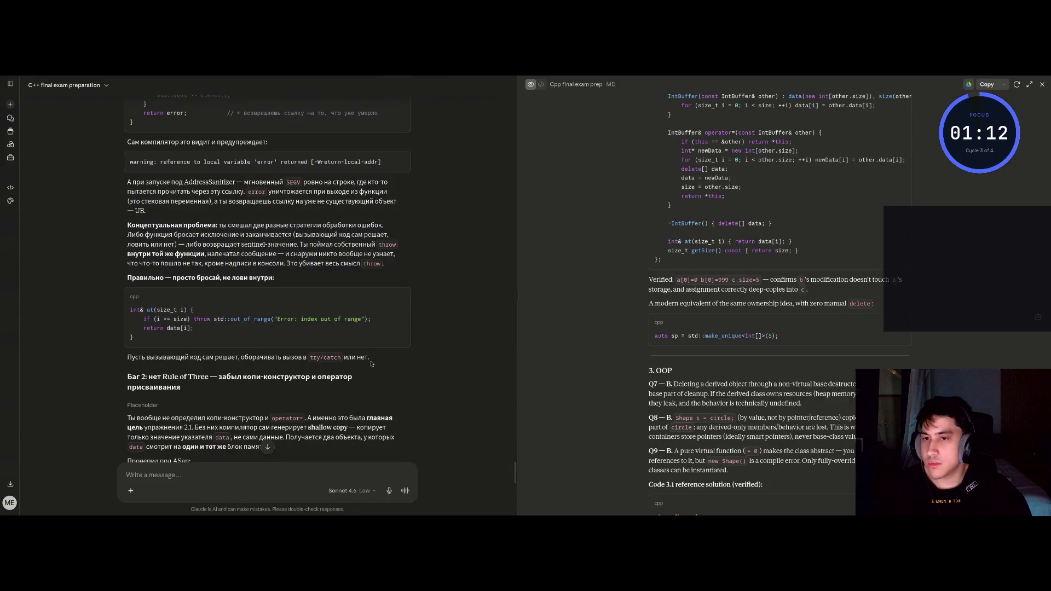
# Step: Read the Bug 2 explanation and expand the collapsed Placeholder step mentioning shallow copy
pyautogui.scroll(-1, 363, 356)
pyautogui.scroll(-5, 363, 356)
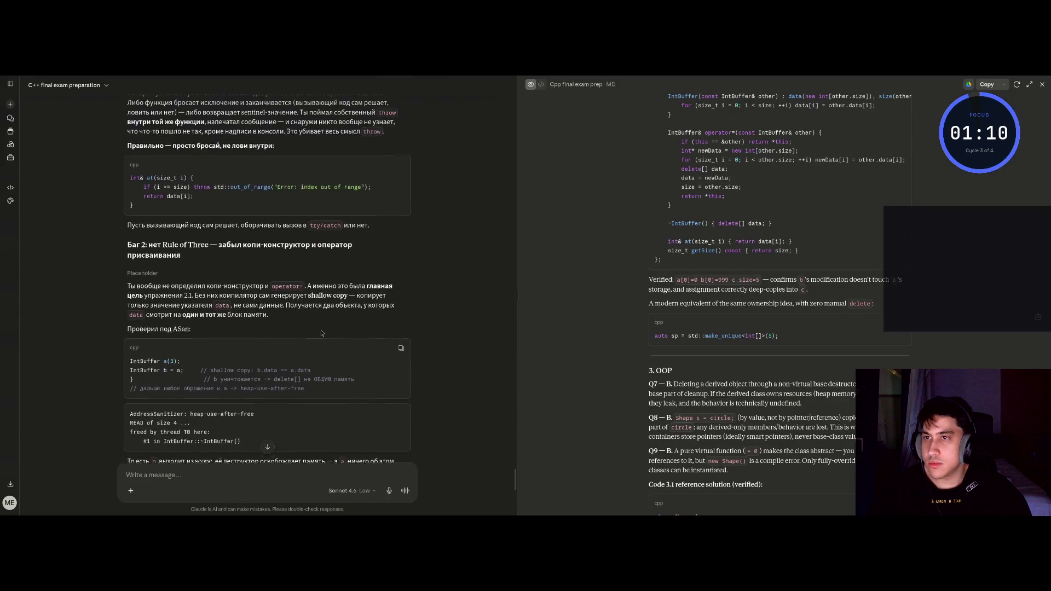
pyautogui.moveTo(219, 250); pyautogui.dragTo(278, 259)
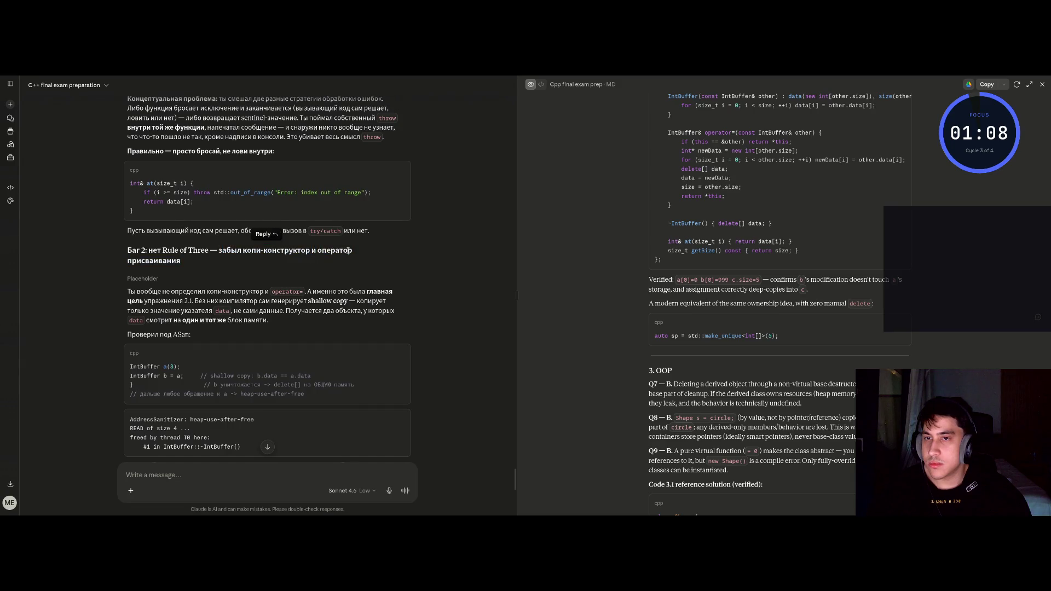
pyautogui.moveTo(181, 261); pyautogui.dragTo(94, 248)
pyautogui.click(94, 248)
pyautogui.scroll(-2, 181, 252)
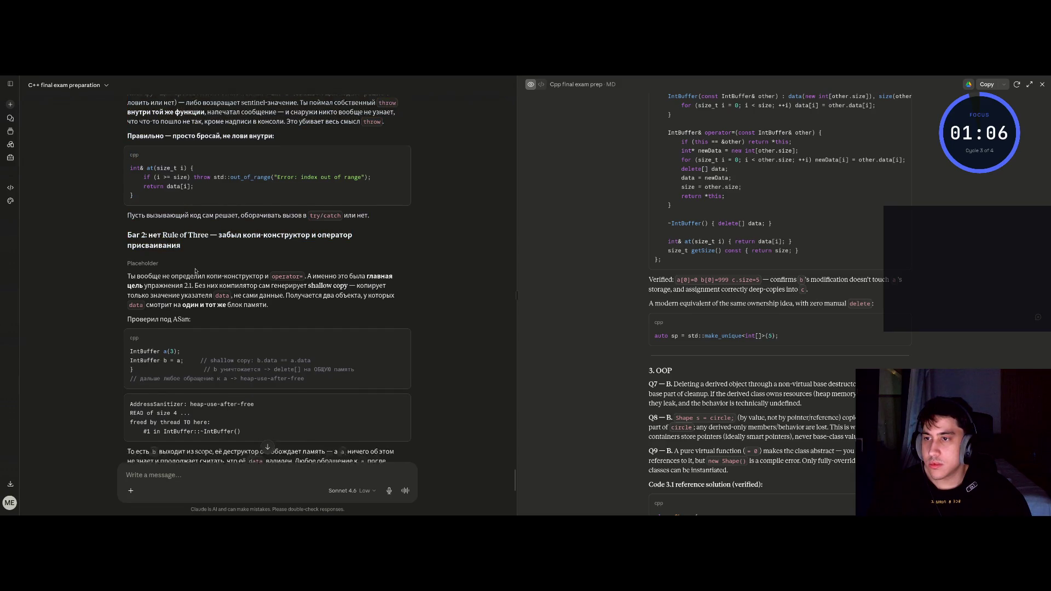
pyautogui.moveTo(171, 252); pyautogui.dragTo(183, 256)
pyautogui.click(164, 236)
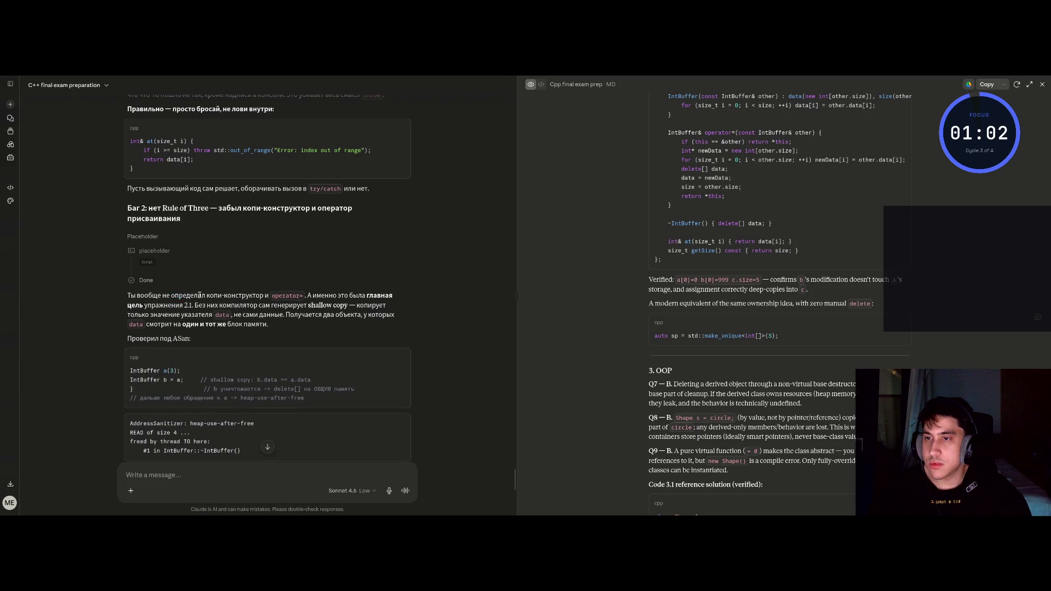
pyautogui.moveTo(310, 296); pyautogui.dragTo(388, 296)
pyautogui.click(172, 306)
pyautogui.moveTo(309, 306); pyautogui.dragTo(348, 305)
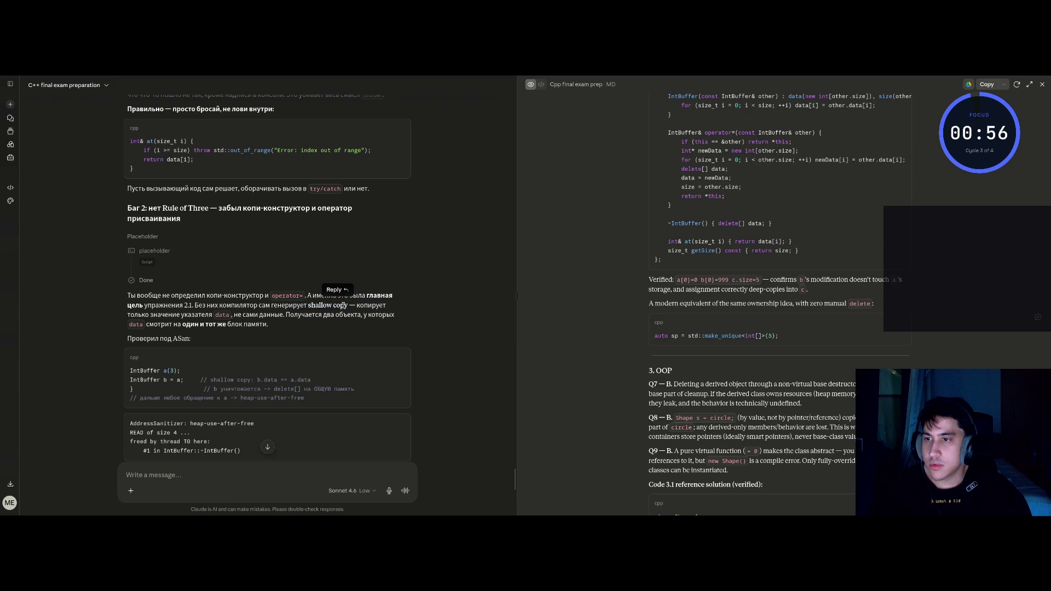
pyautogui.click(255, 309)
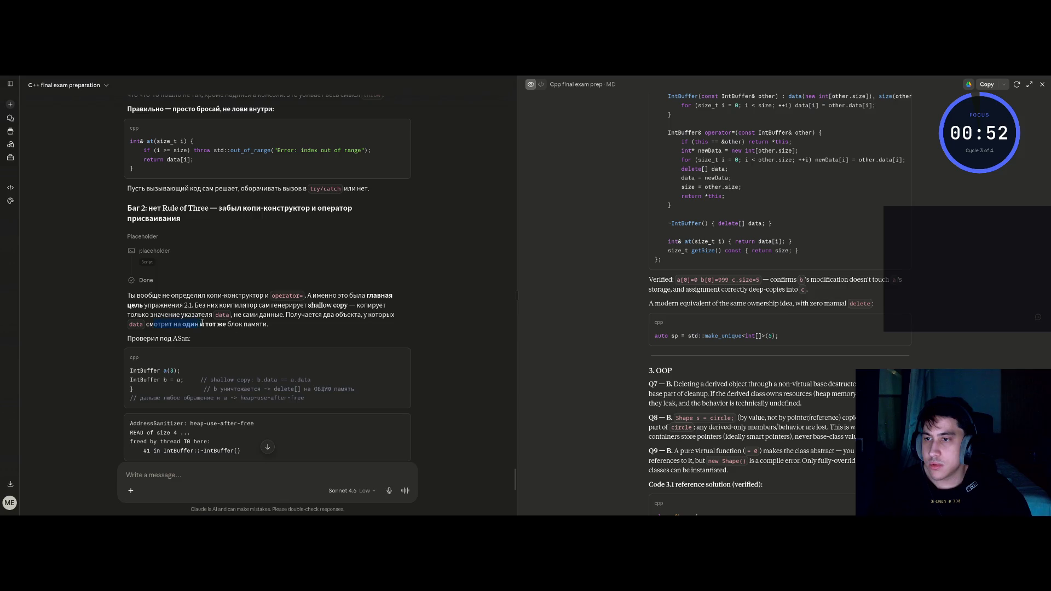
# Step: Quote the copy-constructor lines from the corrected IntBuffer code into a new message
pyautogui.scroll(-1, 224, 321)
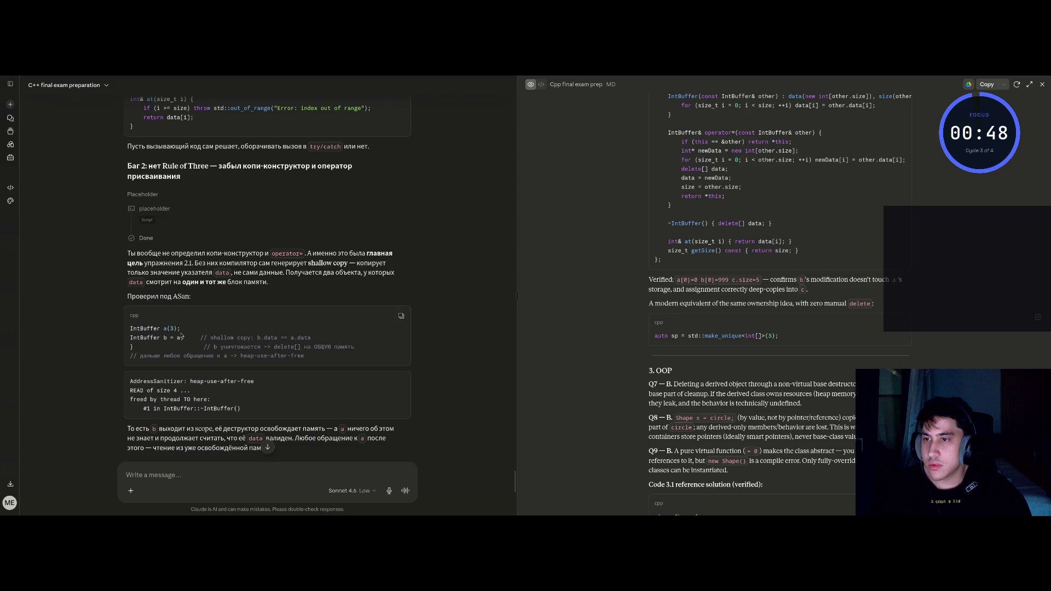
pyautogui.scroll(-4, 213, 340)
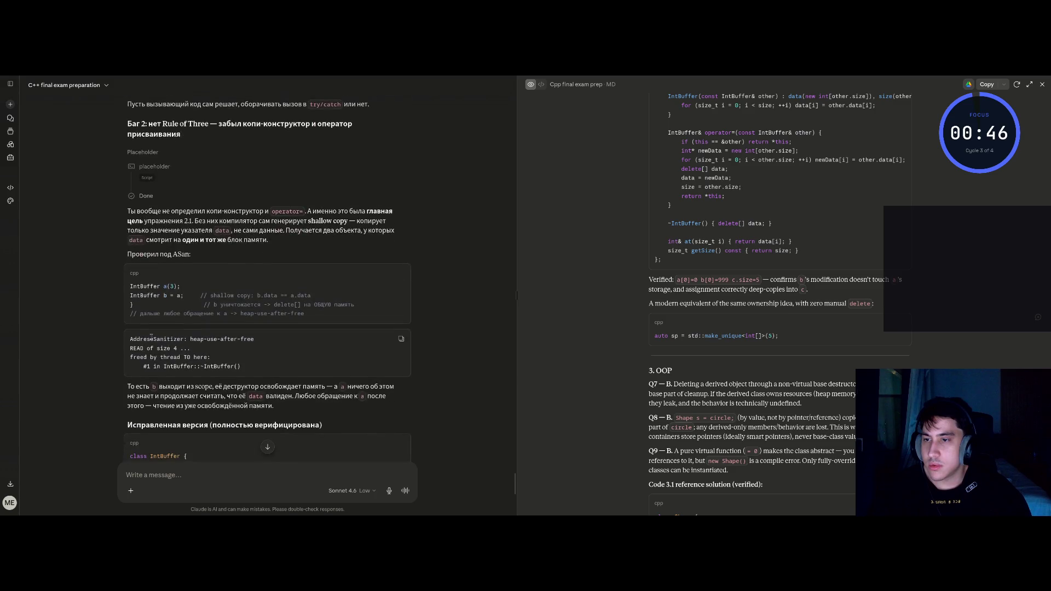
pyautogui.scroll(-3, 151, 338)
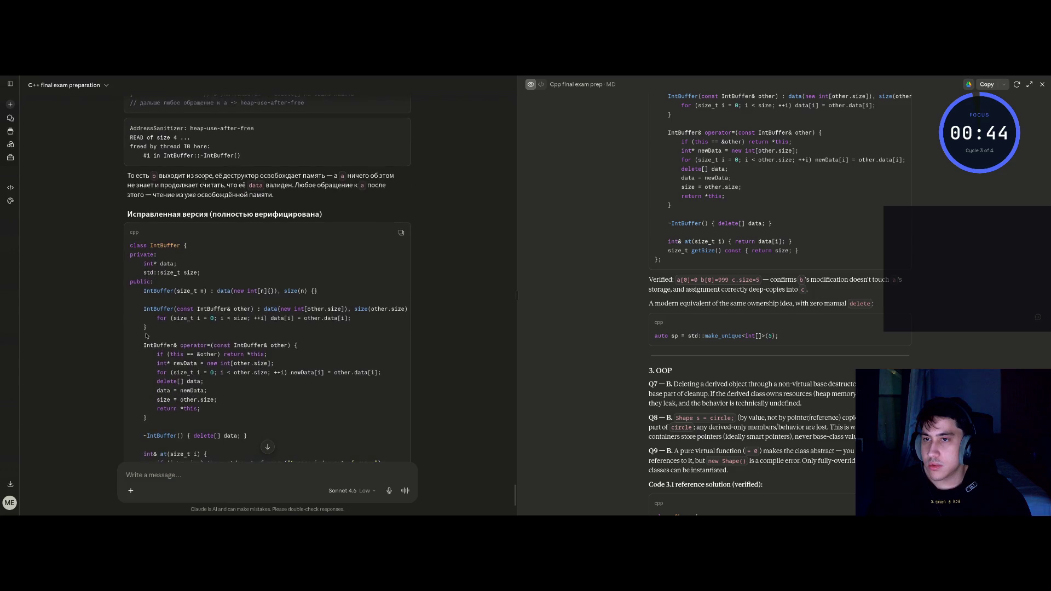
pyautogui.scroll(-1, 143, 341)
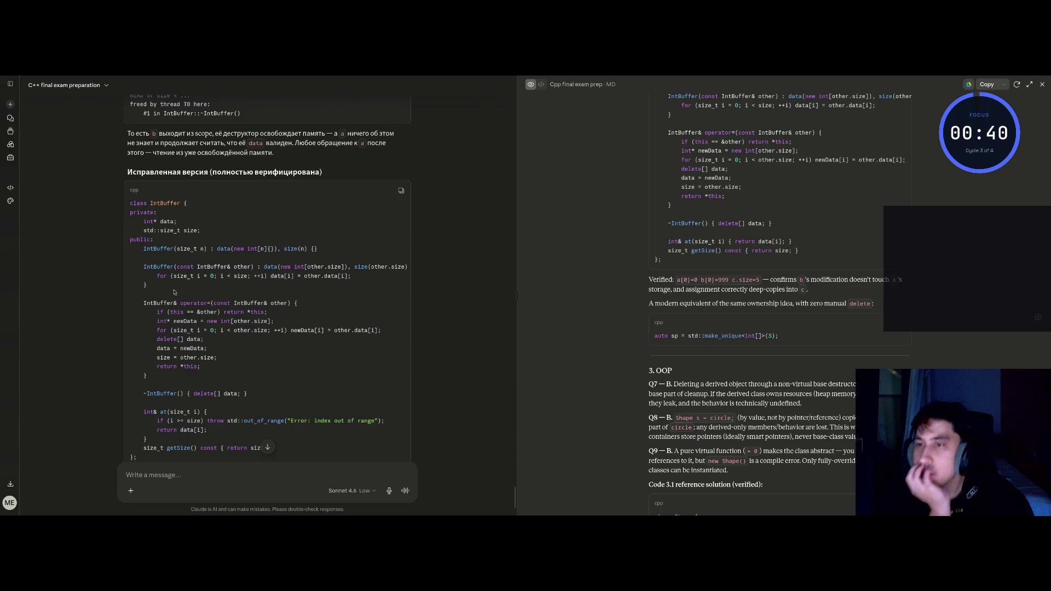
pyautogui.scroll(-1, 131, 377)
pyautogui.moveTo(144, 351); pyautogui.dragTo(248, 351)
pyautogui.click(223, 348)
pyautogui.scroll(2, 227, 351)
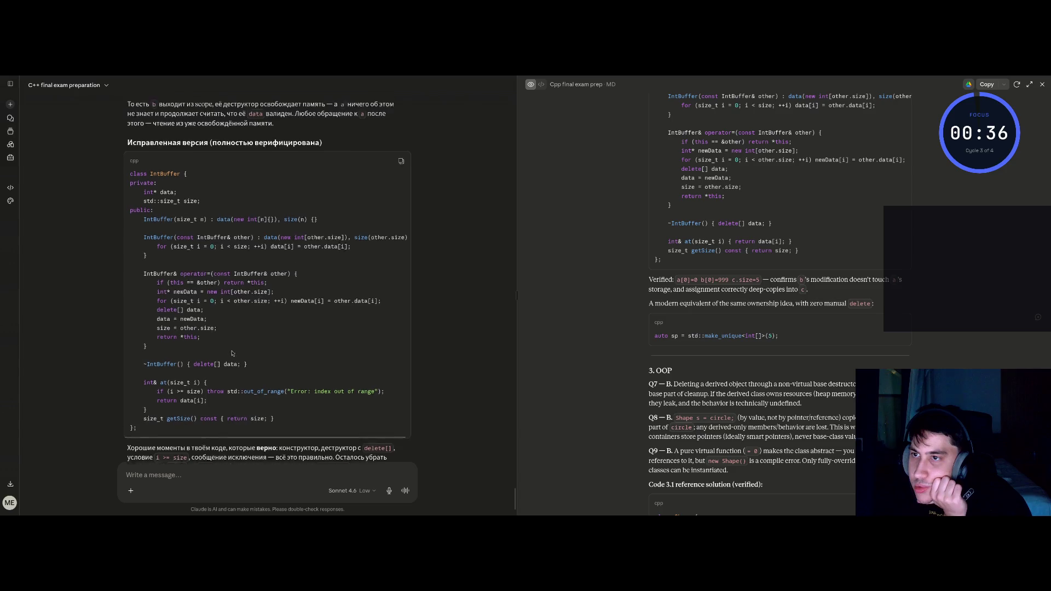
pyautogui.moveTo(171, 309)
pyautogui.mouseDown()
pyautogui.moveTo(134, 309)
pyautogui.moveTo(155, 309)
pyautogui.moveTo(136, 319)
pyautogui.moveTo(302, 304)
pyautogui.mouseUp()
pyautogui.click(212, 318)
pyautogui.click(271, 295)
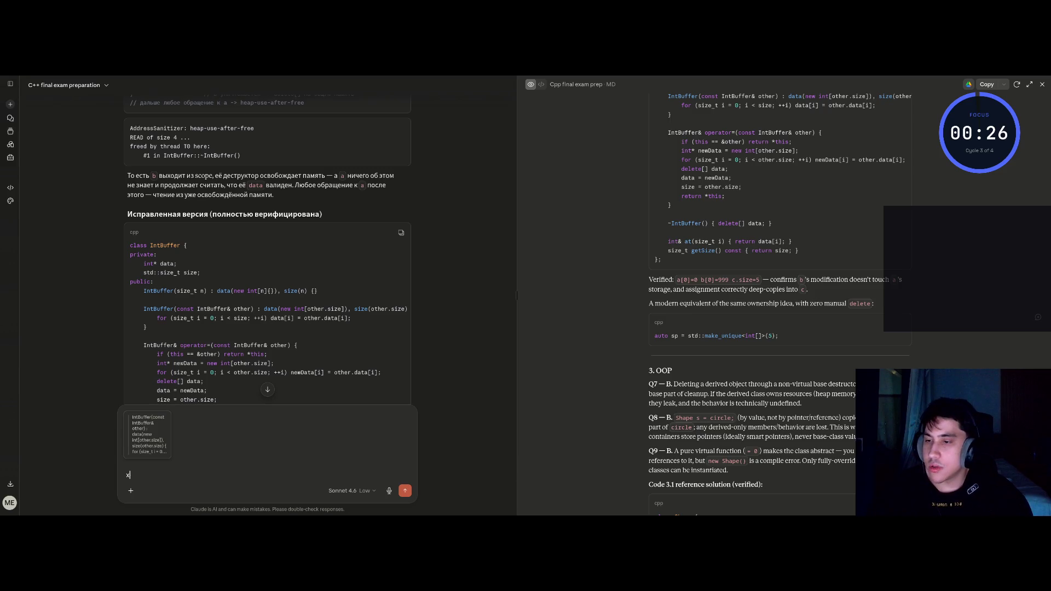
# Step: Send 'что это?' about the quoted lines and read Claude's copy-constructor deep-copy explanation
pyautogui.write('что это?')
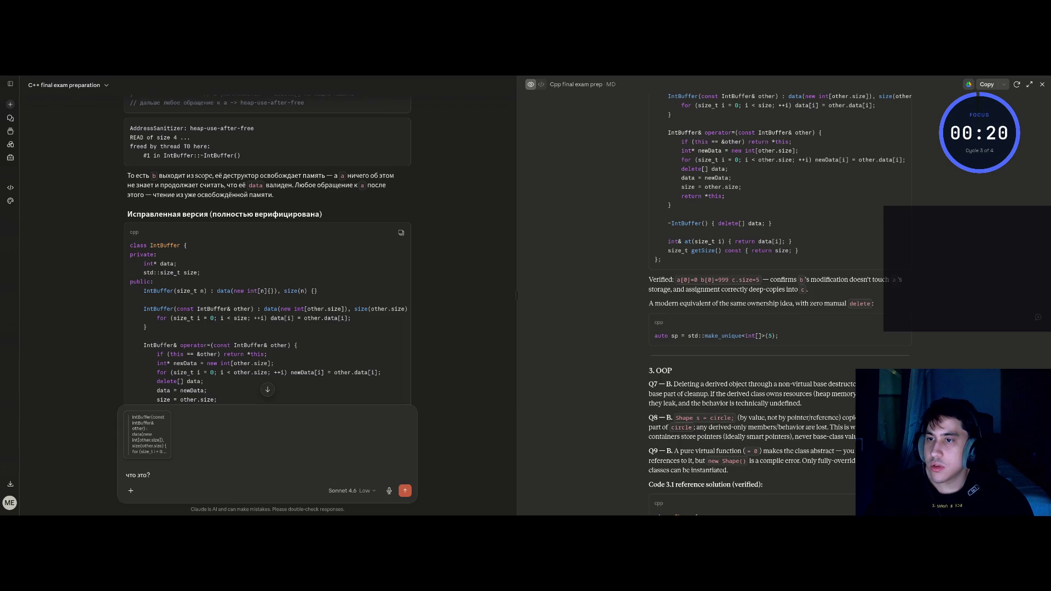
pyautogui.press('Return')
pyautogui.scroll(-15, 168, 227)
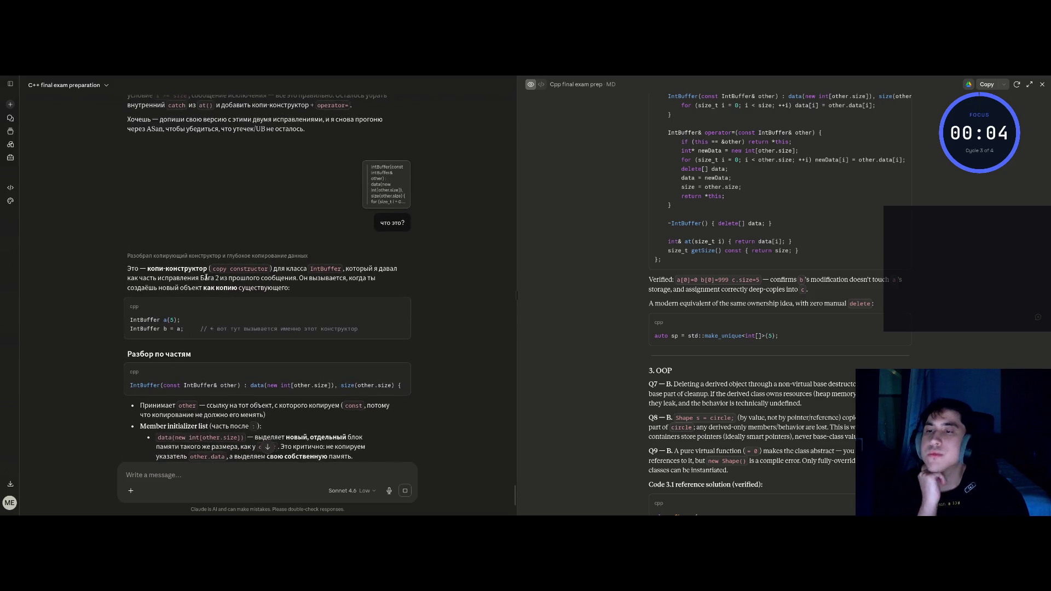
pyautogui.moveTo(213, 269); pyautogui.dragTo(269, 269)
pyautogui.click(311, 269)
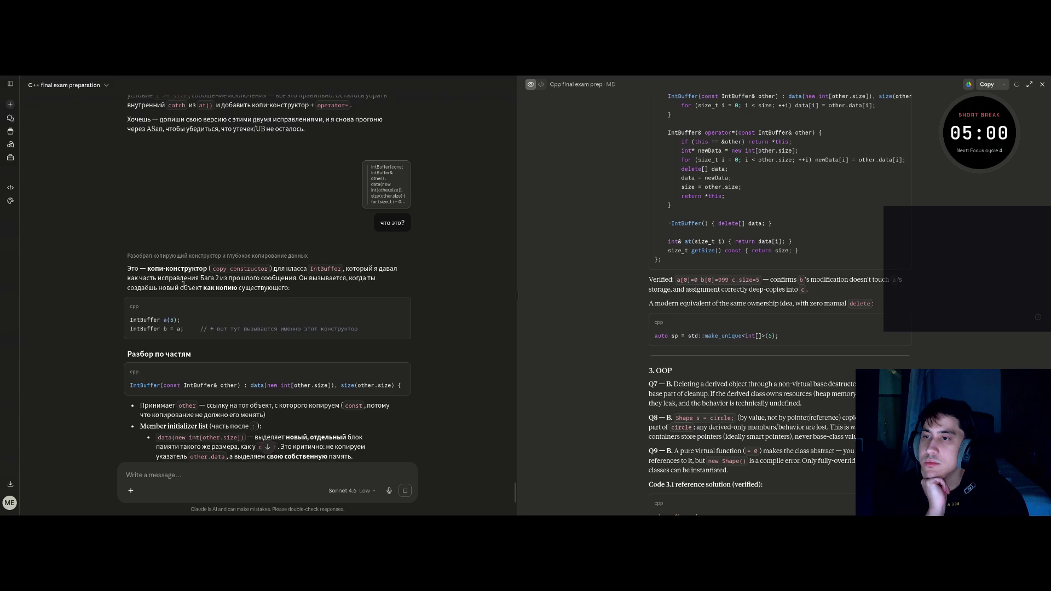
pyautogui.moveTo(2, 295)
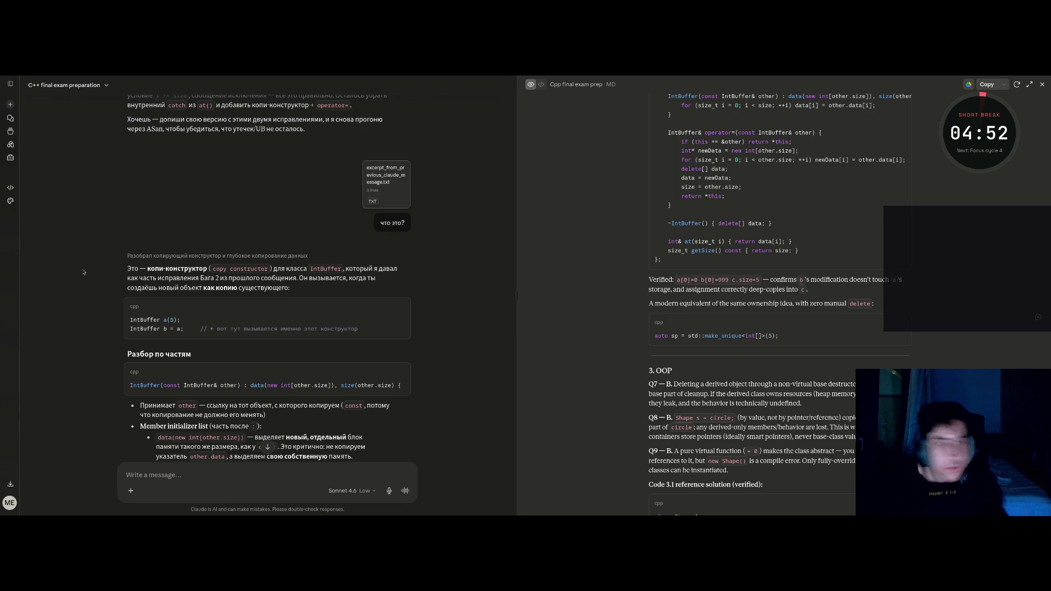
pyautogui.moveTo(2, 272)
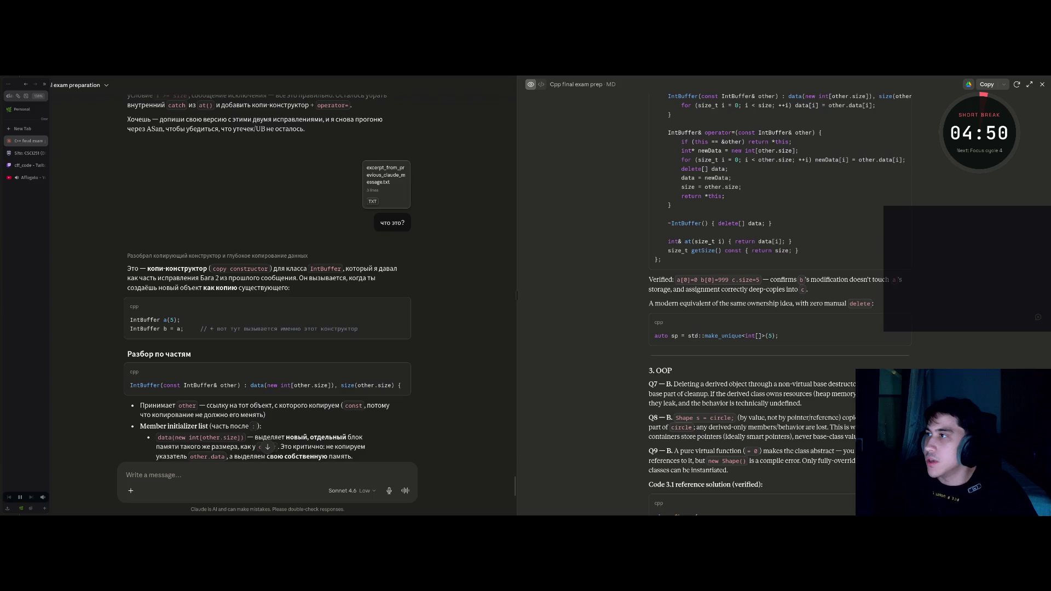
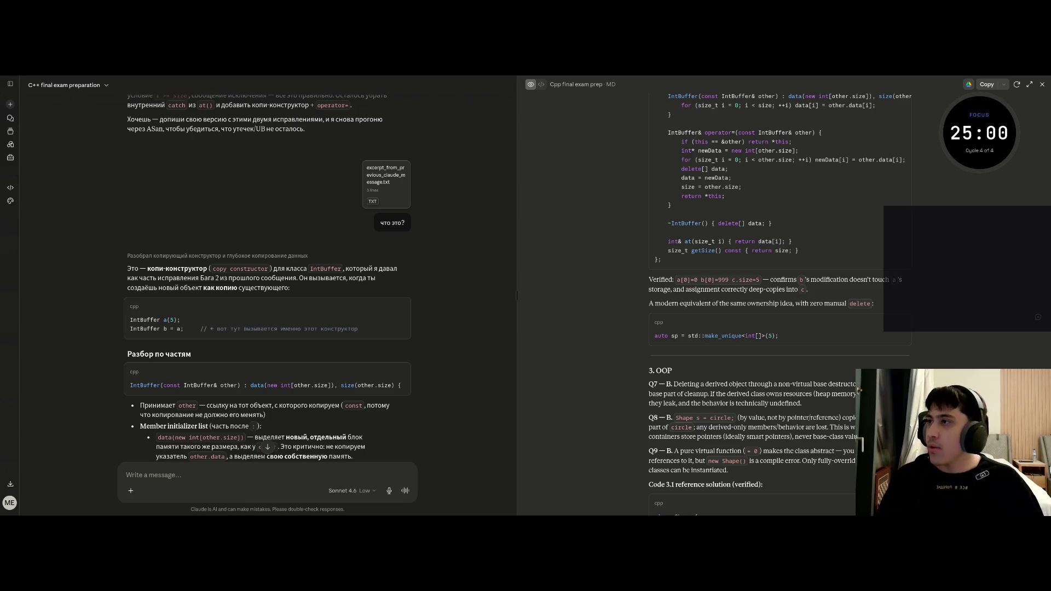
# Step: Start the 25-minute focus timer and scroll into Claude's copy-constructor explanation
pyautogui.doubleClick(996, 133)
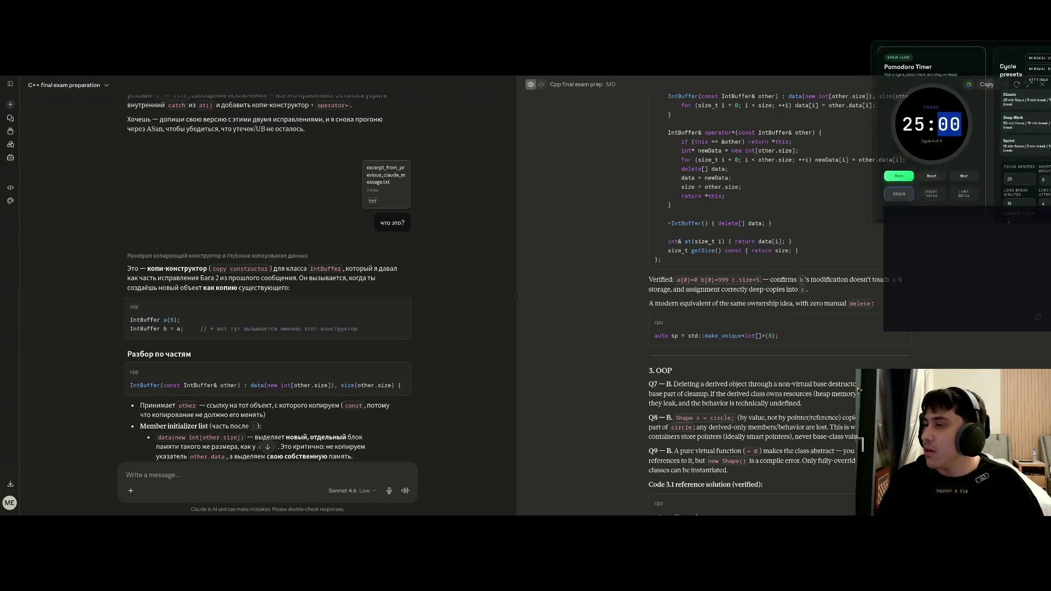
pyautogui.click(872, 177)
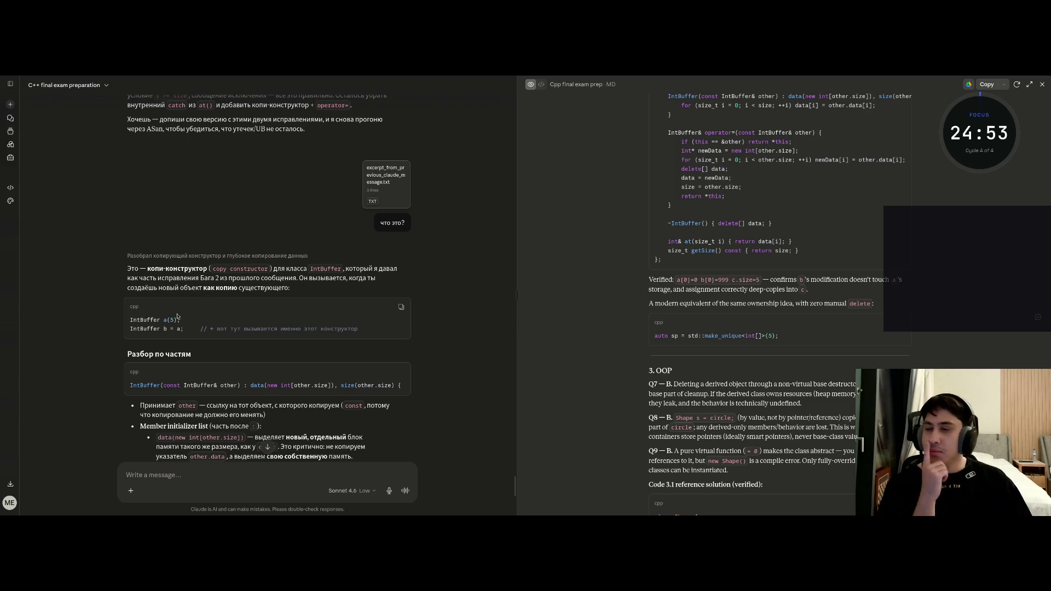
pyautogui.scroll(-2, 274, 282)
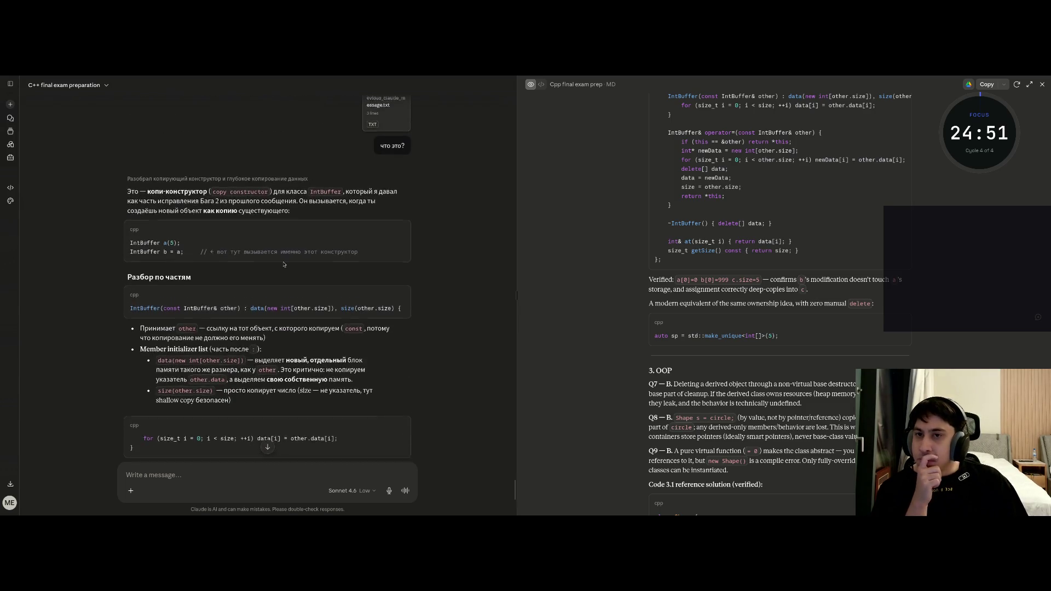
pyautogui.moveTo(3, 271)
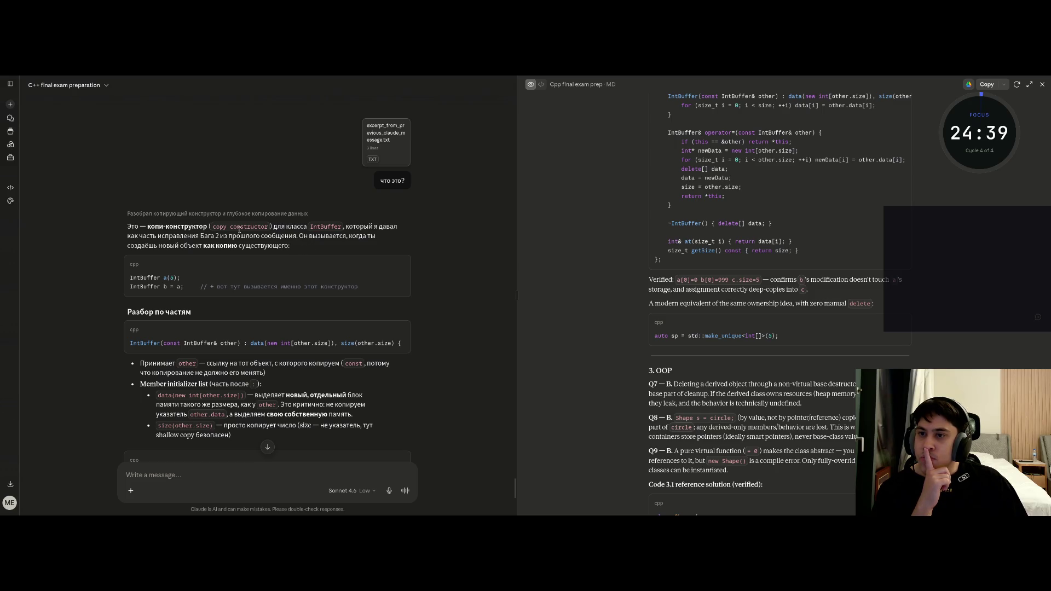
# Step: Highlight the phrase about copying an existing object, the constructor comment and the copy constructor signature
pyautogui.moveTo(180, 246)
pyautogui.mouseDown()
pyautogui.moveTo(261, 236)
pyautogui.moveTo(261, 246)
pyautogui.moveTo(289, 246)
pyautogui.moveTo(280, 249)
pyautogui.mouseUp()
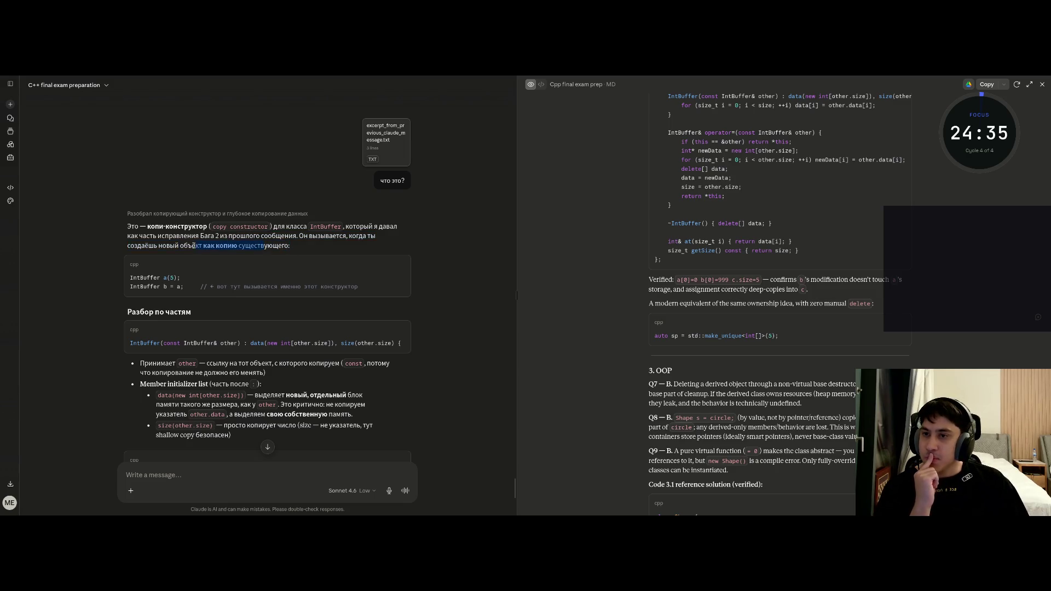
pyautogui.click(206, 262)
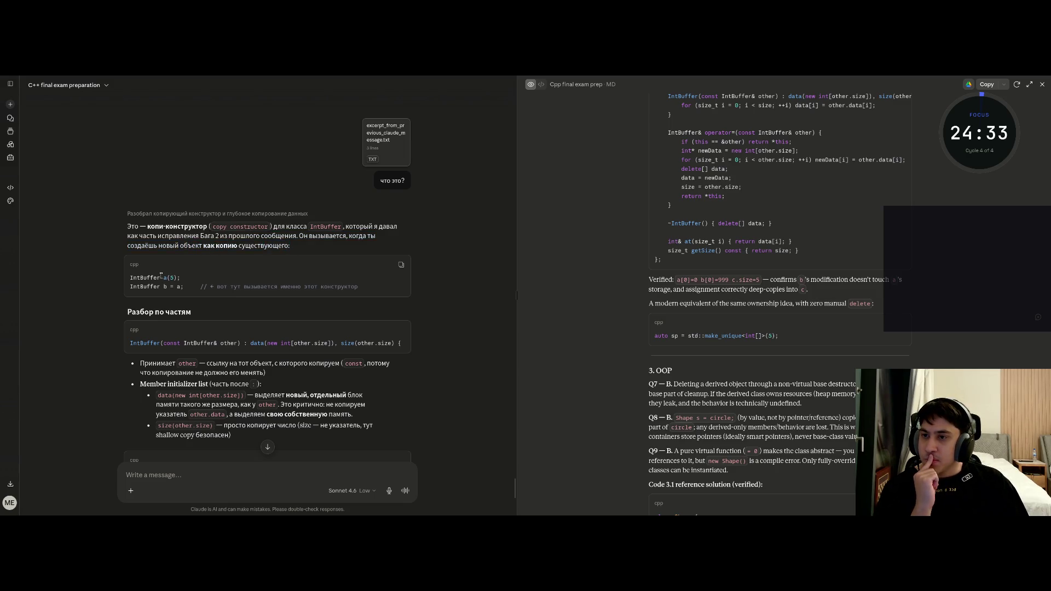
pyautogui.moveTo(217, 286); pyautogui.dragTo(358, 286)
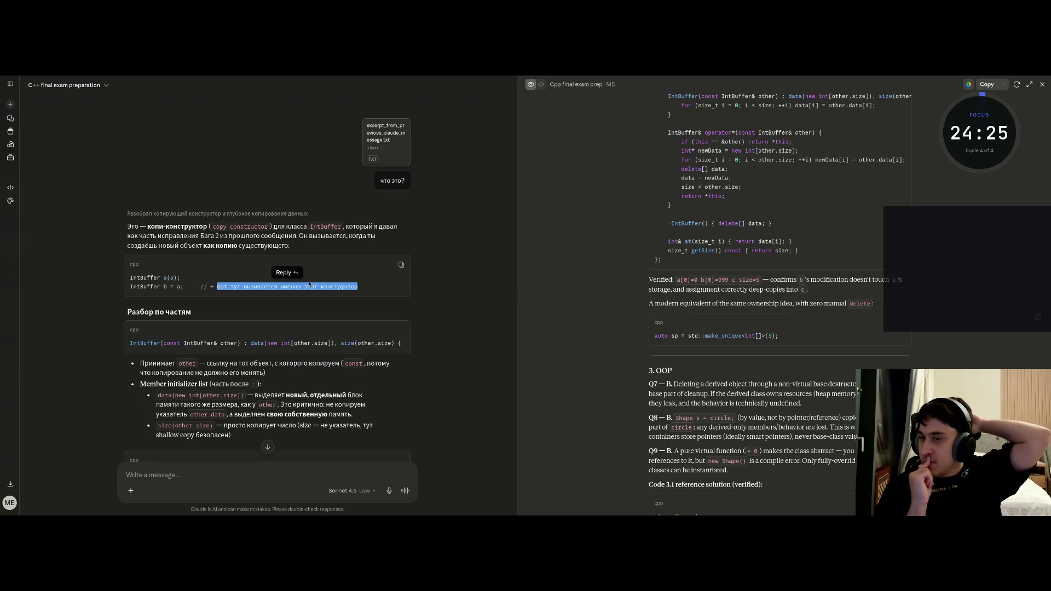
pyautogui.click(137, 300)
pyautogui.scroll(-1, 137, 300)
pyautogui.moveTo(136, 301); pyautogui.dragTo(239, 302)
pyautogui.click(203, 329)
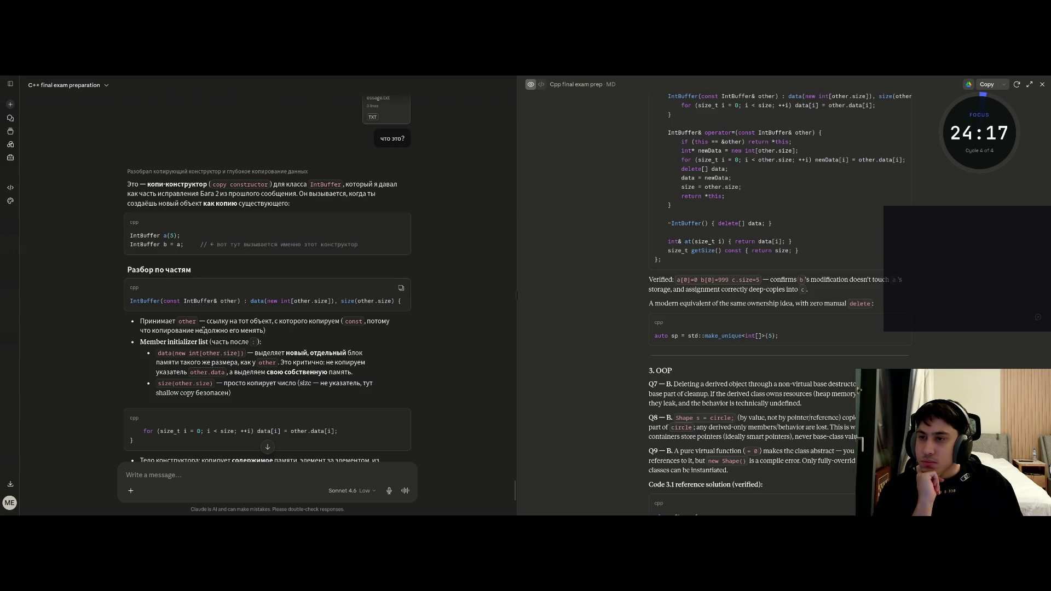
# Step: Examine the const IntBuffer& parameter and the other.size uses in the initializers
pyautogui.doubleClick(174, 301)
pyautogui.moveTo(184, 301); pyautogui.dragTo(334, 301)
pyautogui.click(231, 303)
pyautogui.click(315, 301)
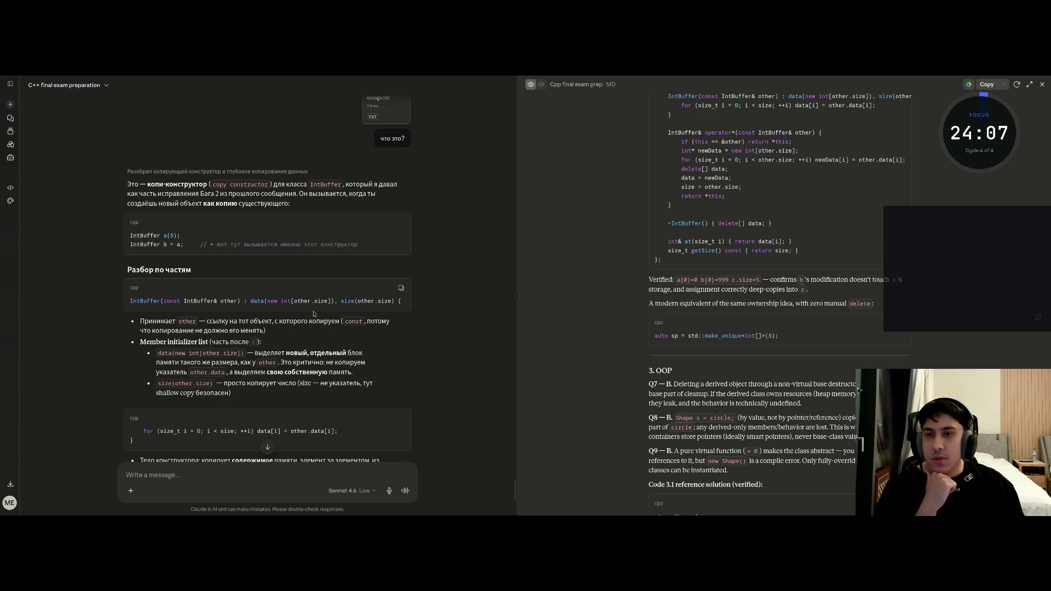
pyautogui.doubleClick(366, 301)
pyautogui.click(299, 299)
pyautogui.moveTo(294, 301); pyautogui.dragTo(390, 302)
pyautogui.click(340, 303)
# Step: Quote other.size in a reply, discard it, and highlight 'other' in the bullet
pyautogui.click(376, 288)
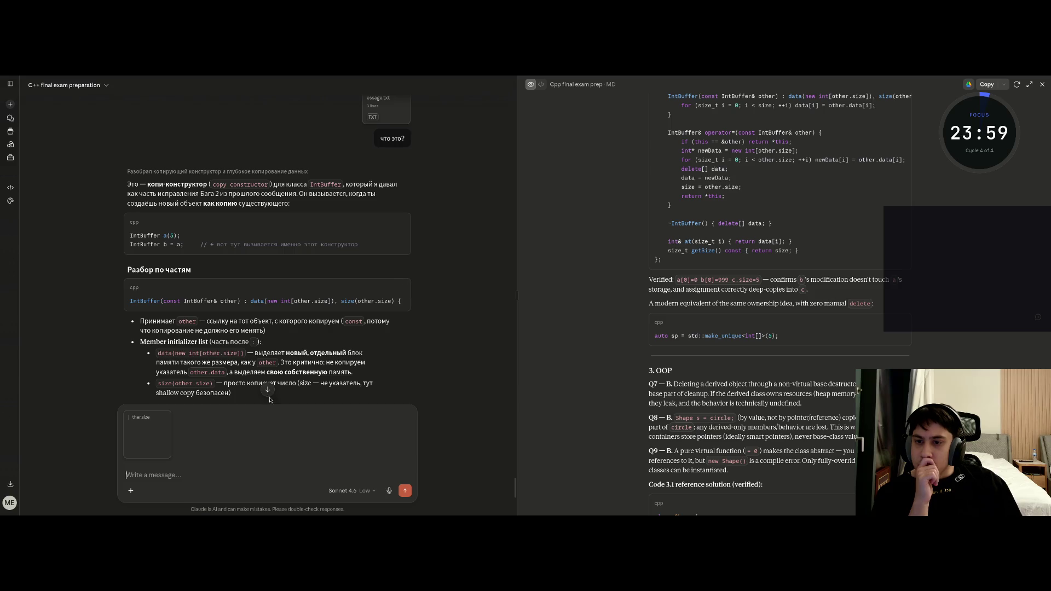
pyautogui.click(124, 414)
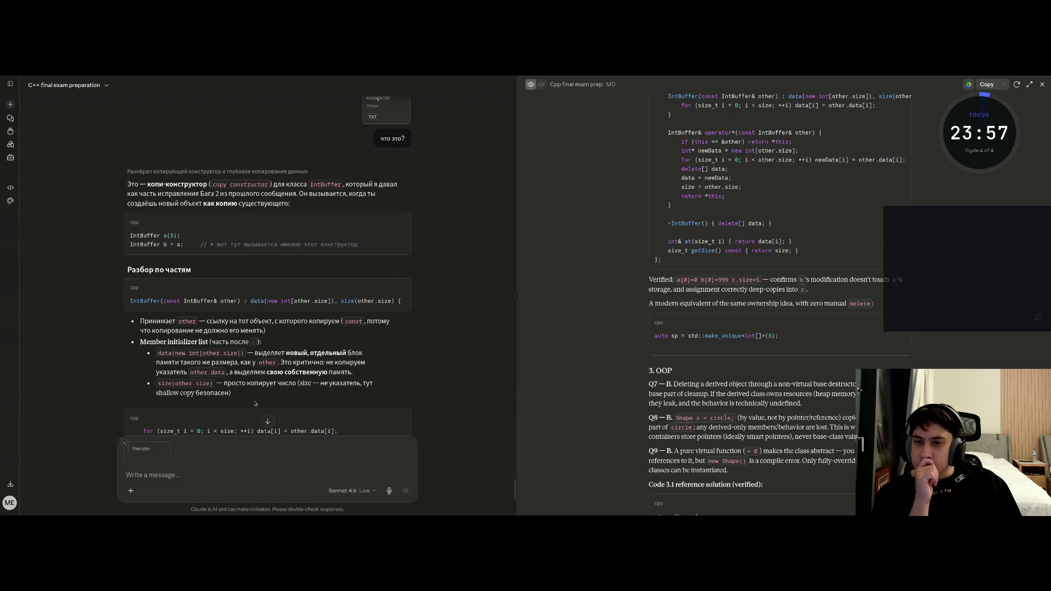
pyautogui.moveTo(178, 322); pyautogui.dragTo(196, 321)
pyautogui.click(249, 326)
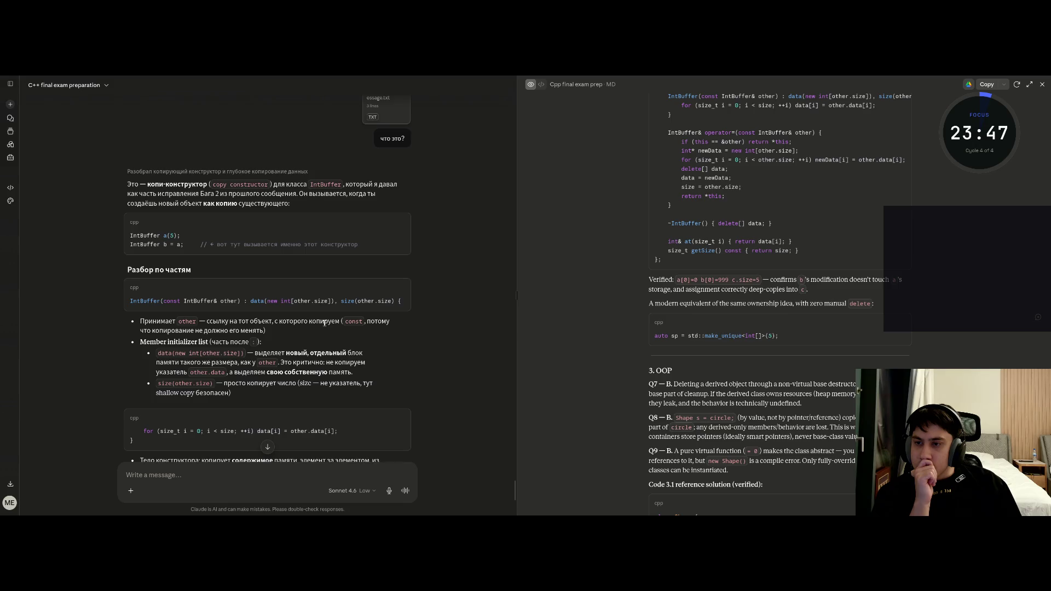
# Step: Study the copy loop's initializer, condition, ++i and data[i] = other.data[i] body
pyautogui.scroll(-1, 243, 310)
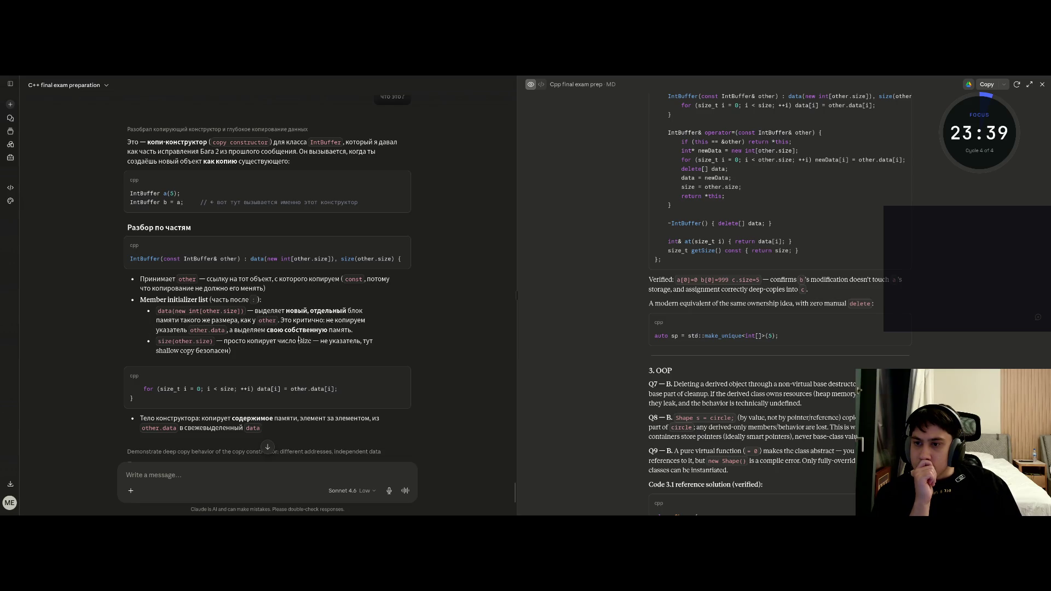
pyautogui.scroll(-1, 165, 345)
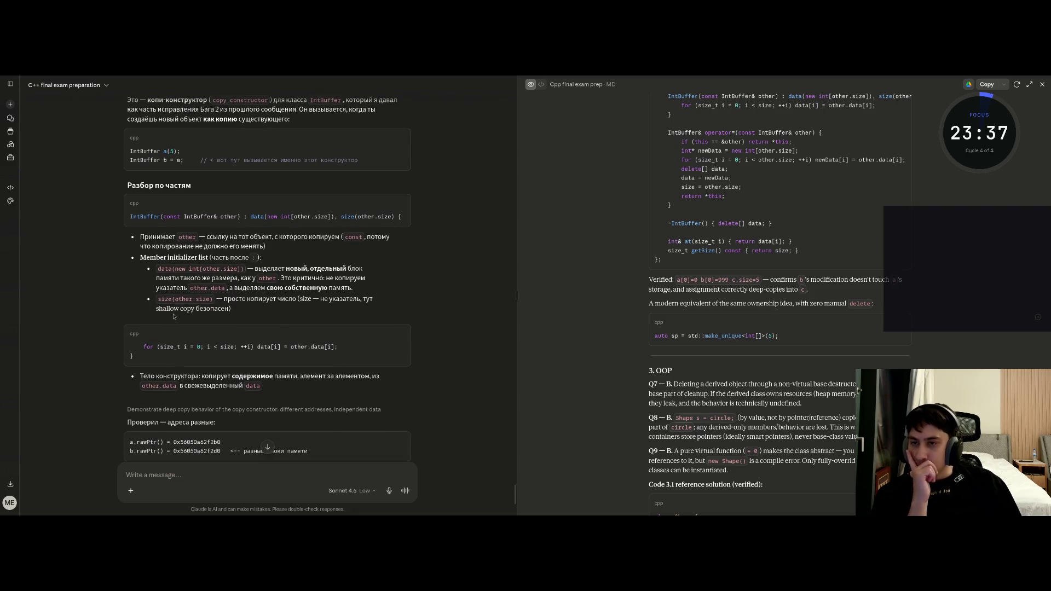
pyautogui.scroll(-1, 170, 351)
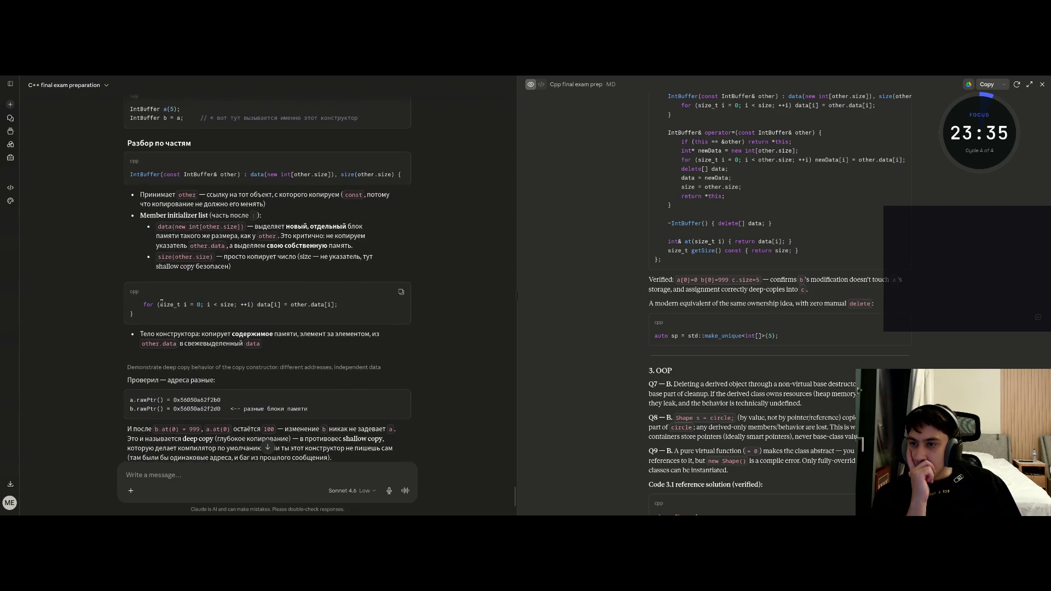
pyautogui.moveTo(161, 305); pyautogui.dragTo(200, 305)
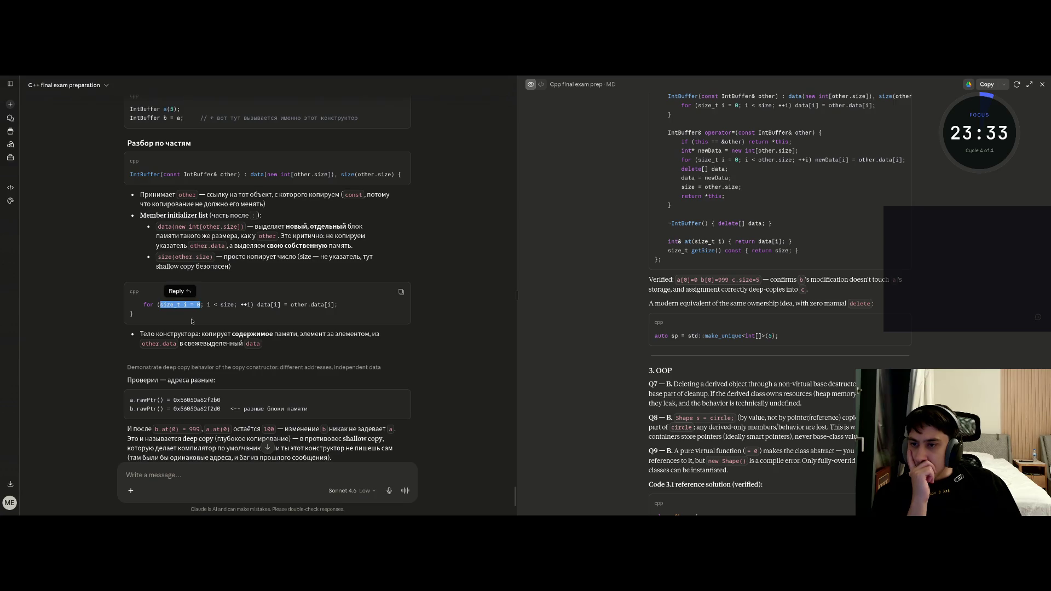
pyautogui.click(203, 303)
pyautogui.moveTo(207, 304); pyautogui.dragTo(235, 305)
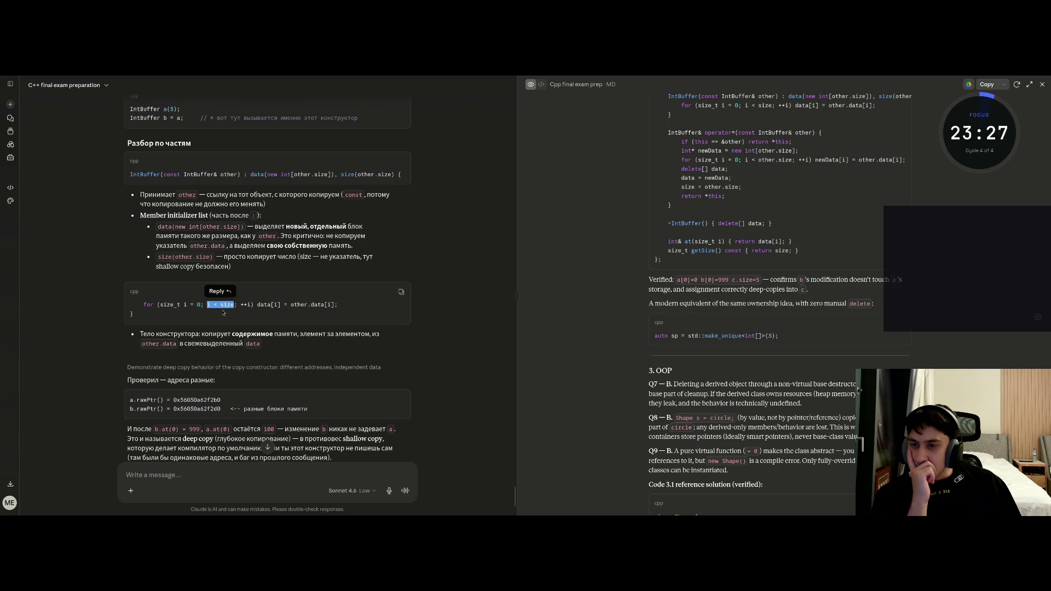
pyautogui.click(223, 312)
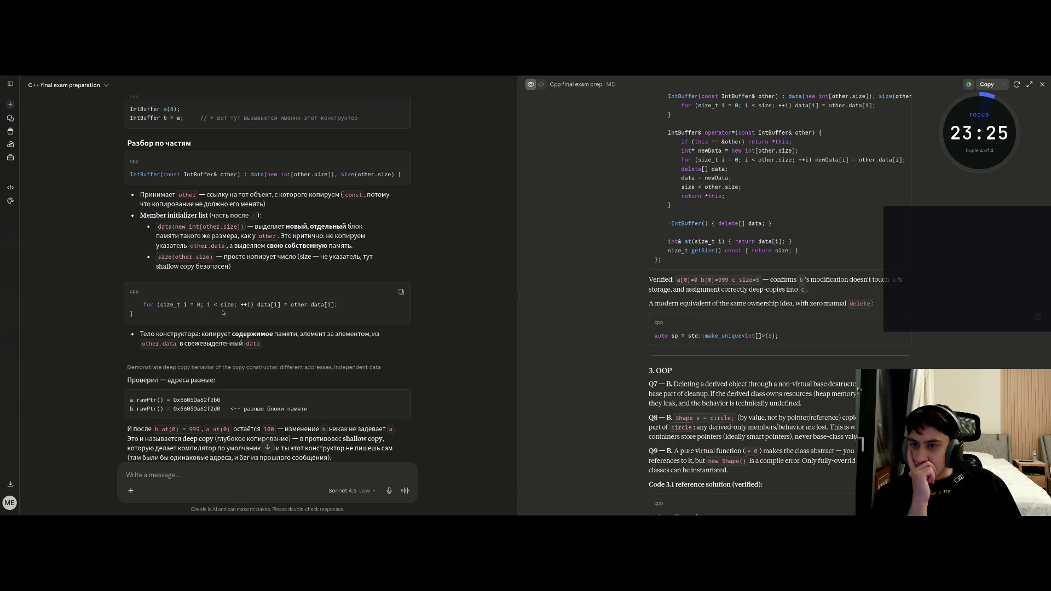
pyautogui.moveTo(240, 304)
pyautogui.mouseDown()
pyautogui.moveTo(284, 306)
pyautogui.moveTo(287, 318)
pyautogui.moveTo(335, 304)
pyautogui.mouseUp()
pyautogui.click(243, 318)
pyautogui.click(287, 318)
pyautogui.click(276, 313)
# Step: Look over the two printed memory addresses, then switch to 11_2.cpp in VS Code
pyautogui.scroll(-3, 276, 313)
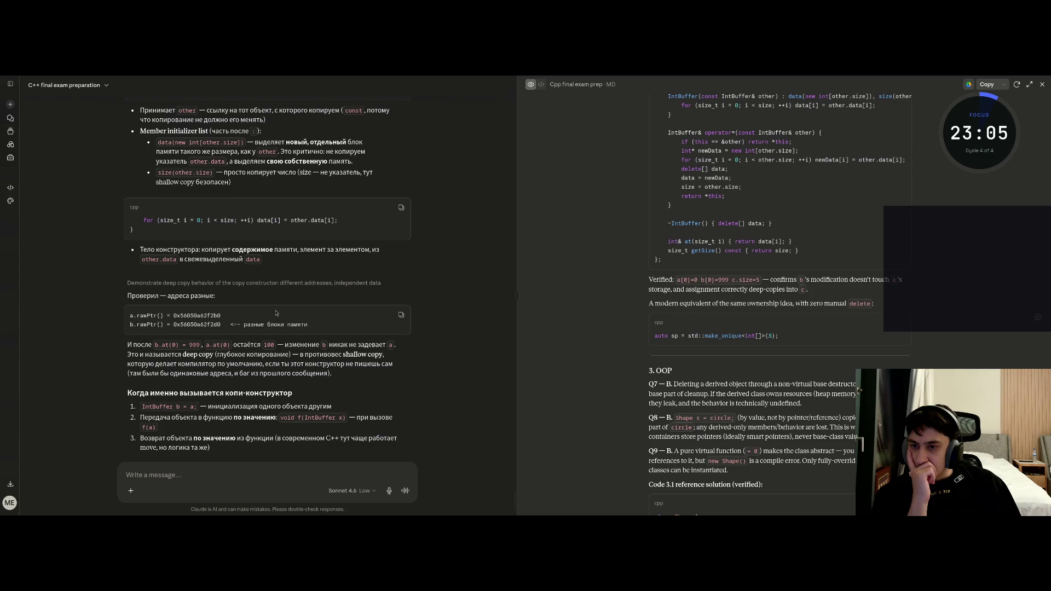
pyautogui.moveTo(173, 316); pyautogui.dragTo(222, 325)
pyautogui.click(262, 329)
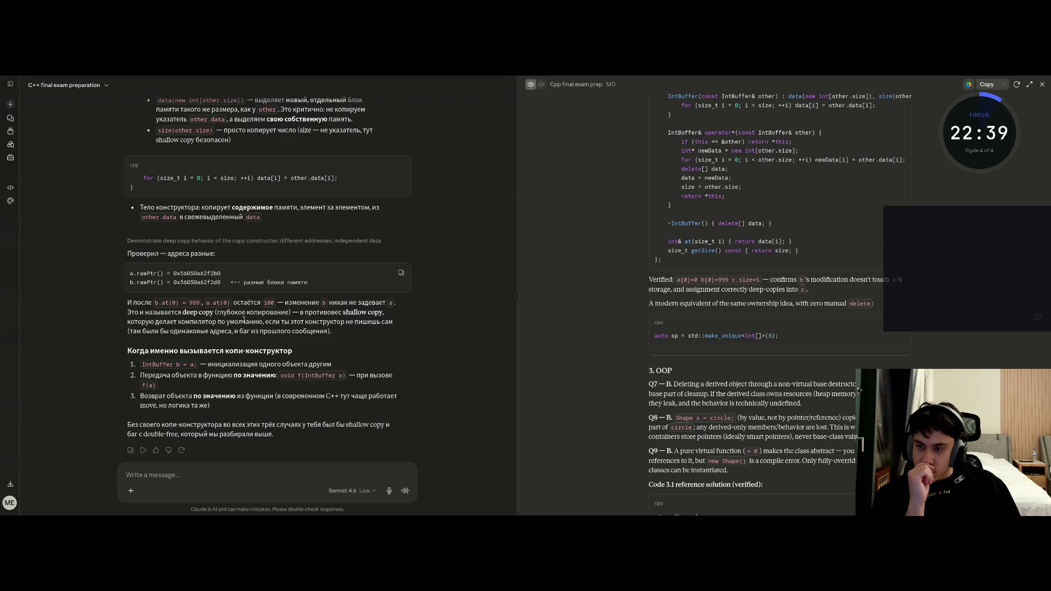
pyautogui.scroll(10, 244, 318)
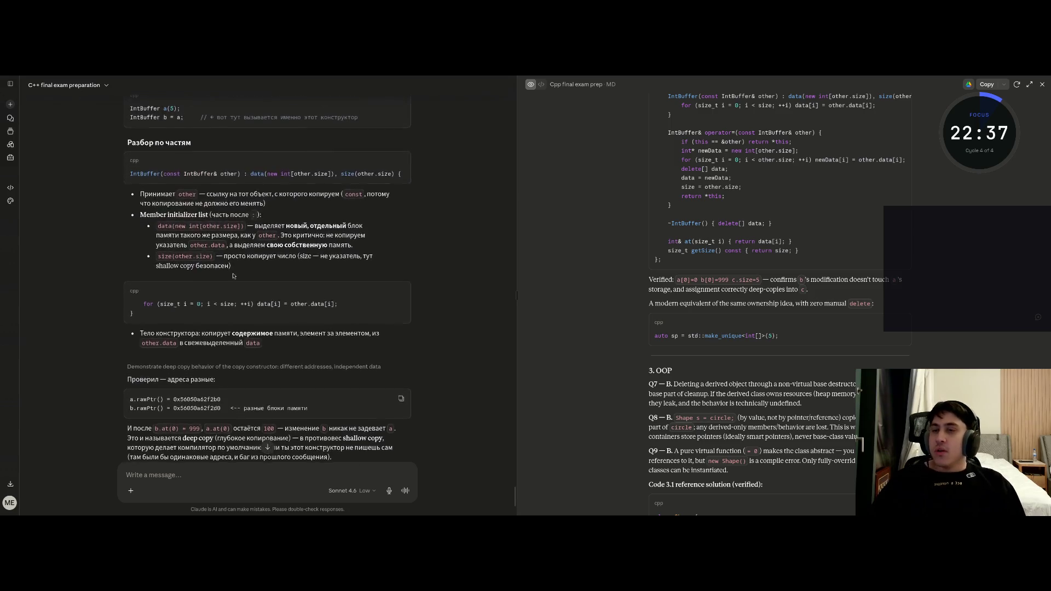
pyautogui.press('super+1')
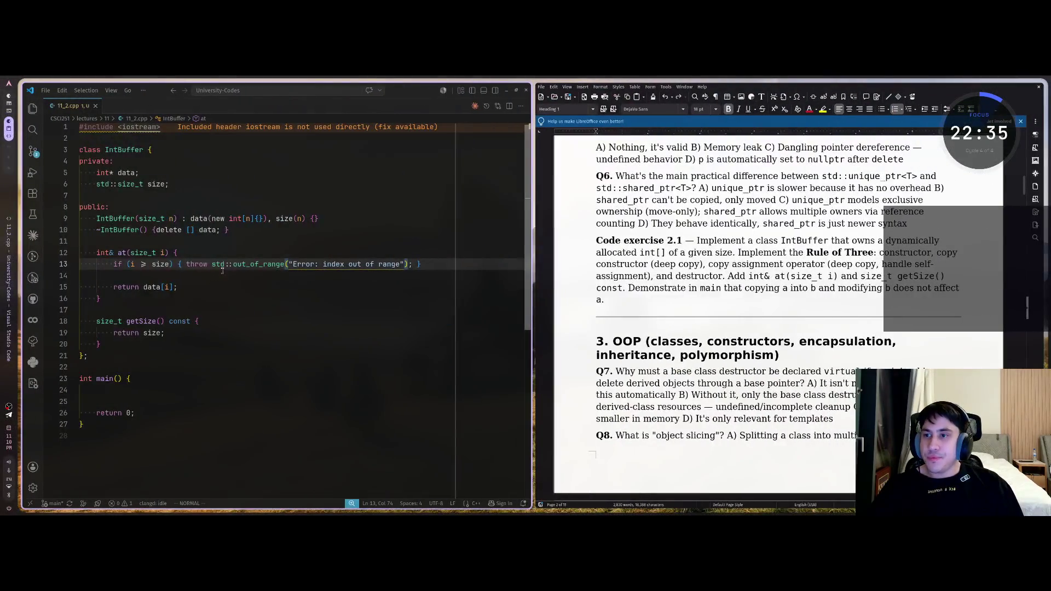
# Step: Move the destructor line below getSize() and open a new line under the constructor
pyautogui.click(209, 287)
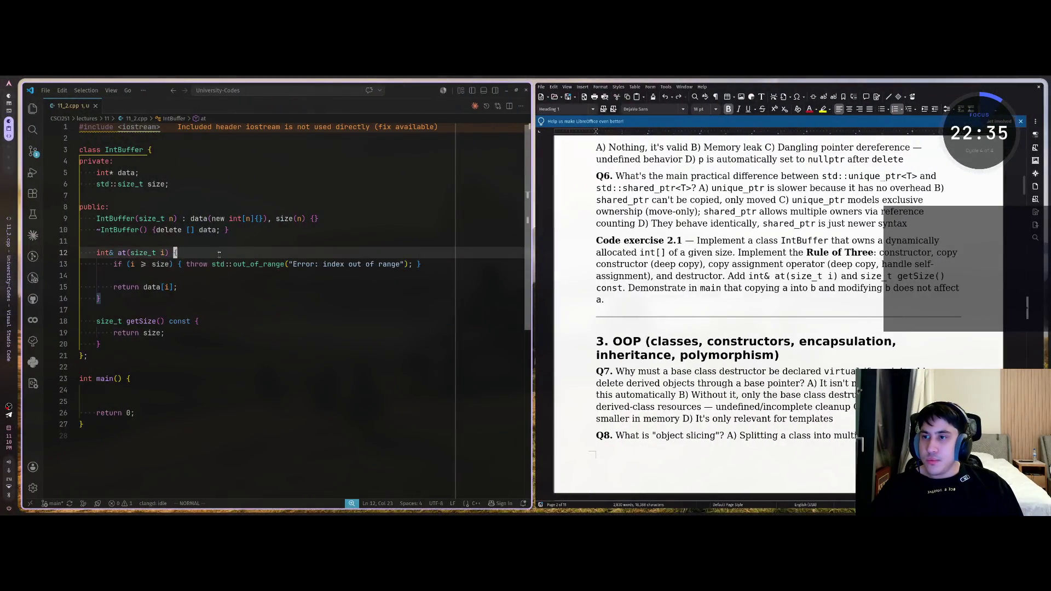
pyautogui.click(262, 233)
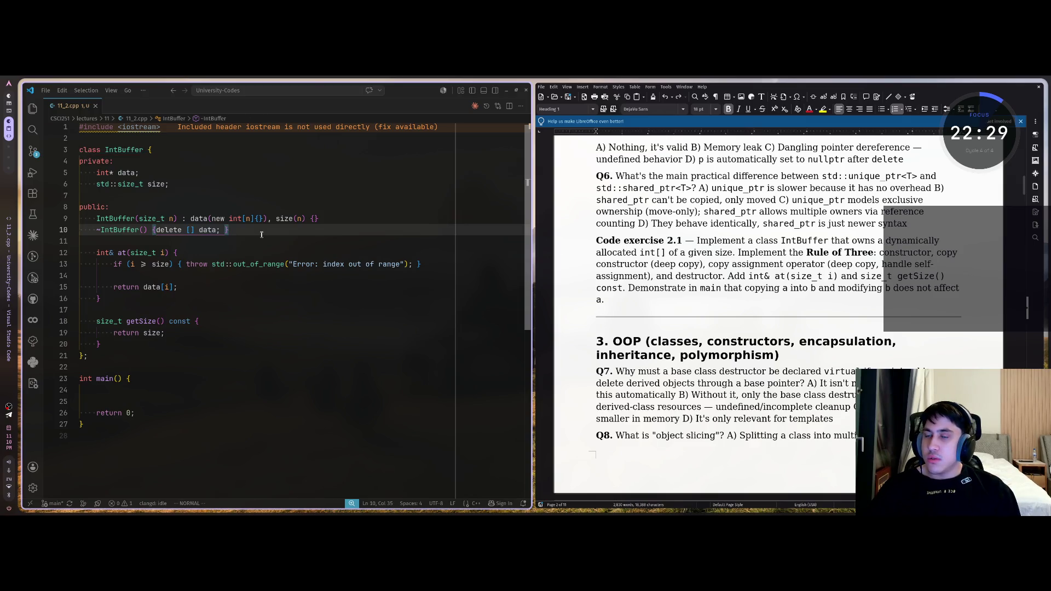
pyautogui.hotkey('shift', 'v')
pyautogui.press('d')
pyautogui.press('j')
pyautogui.press('j')
pyautogui.press('j')
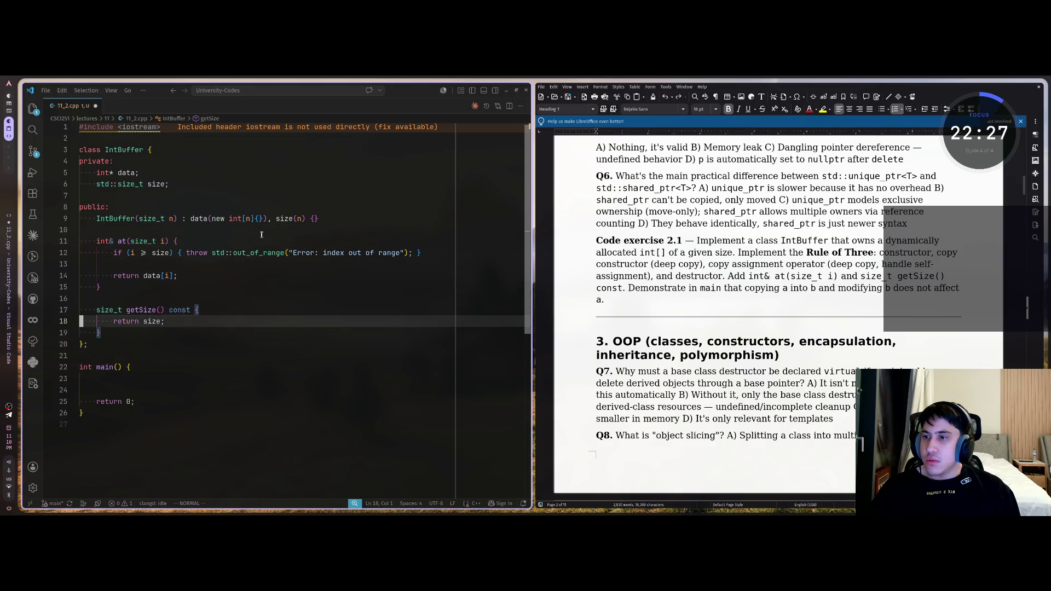
pyautogui.press('p')
pyautogui.press('O')
pyautogui.press('Escape')
pyautogui.press('k')
pyautogui.press('O')
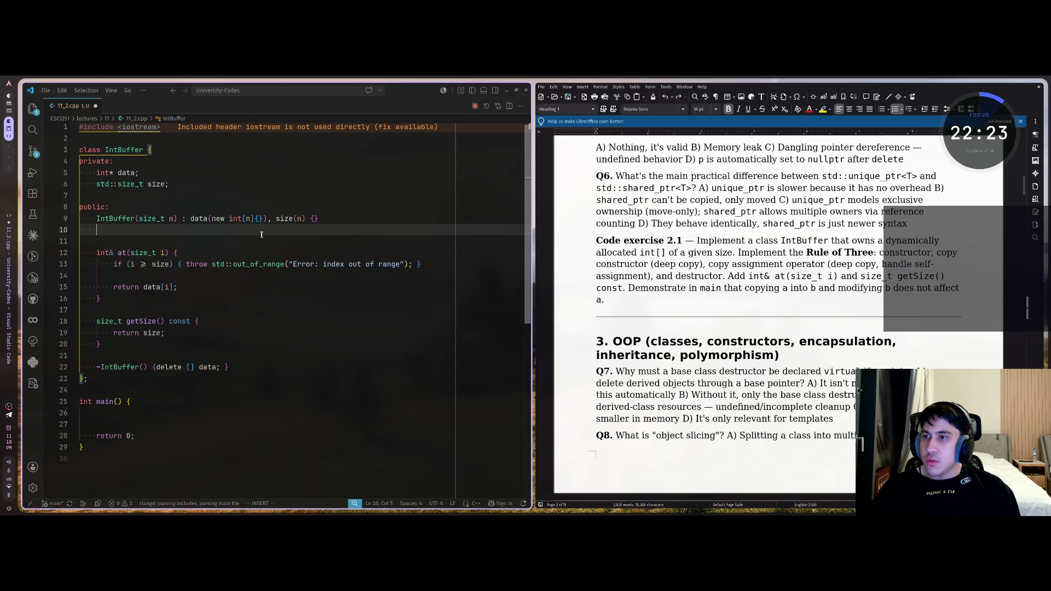
# Step: Type the copy constructor signature 'IntBuffer(const IntBuffer& other) : data'
pyautogui.press('Return')
pyautogui.write('Int')
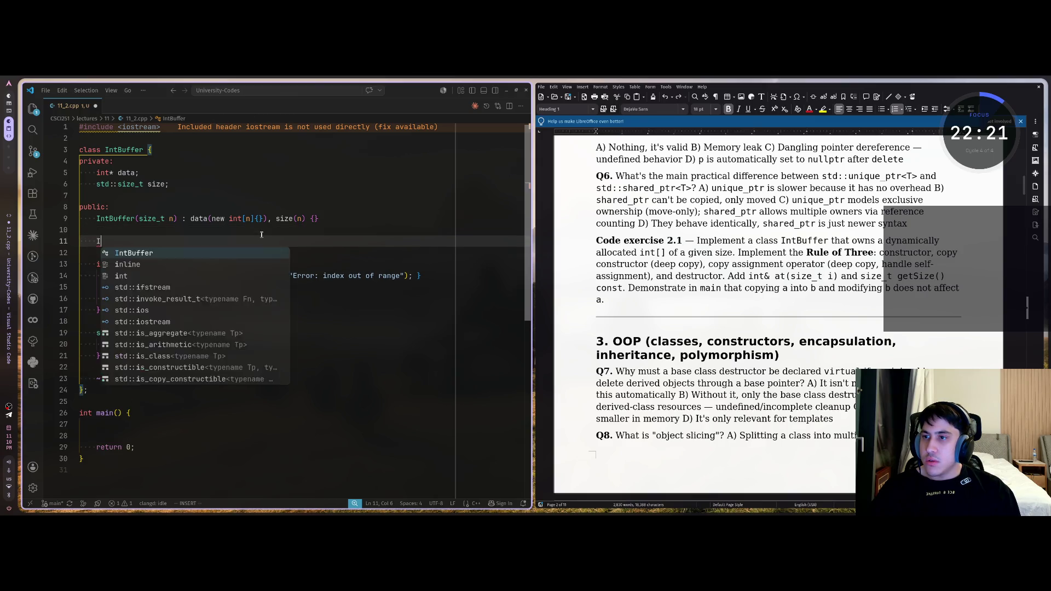
pyautogui.press('Tab')
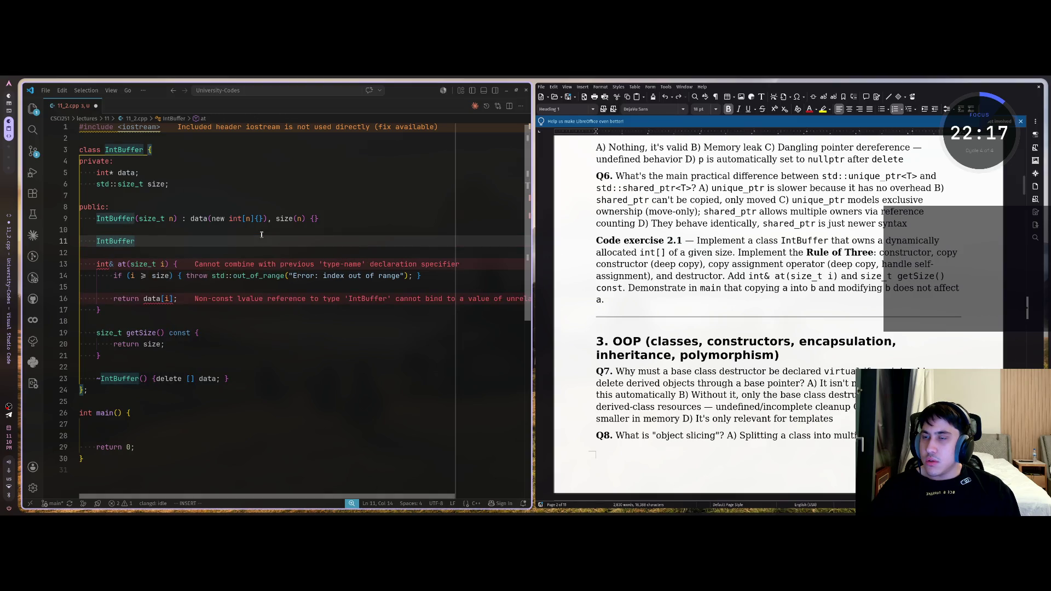
pyautogui.write('(')
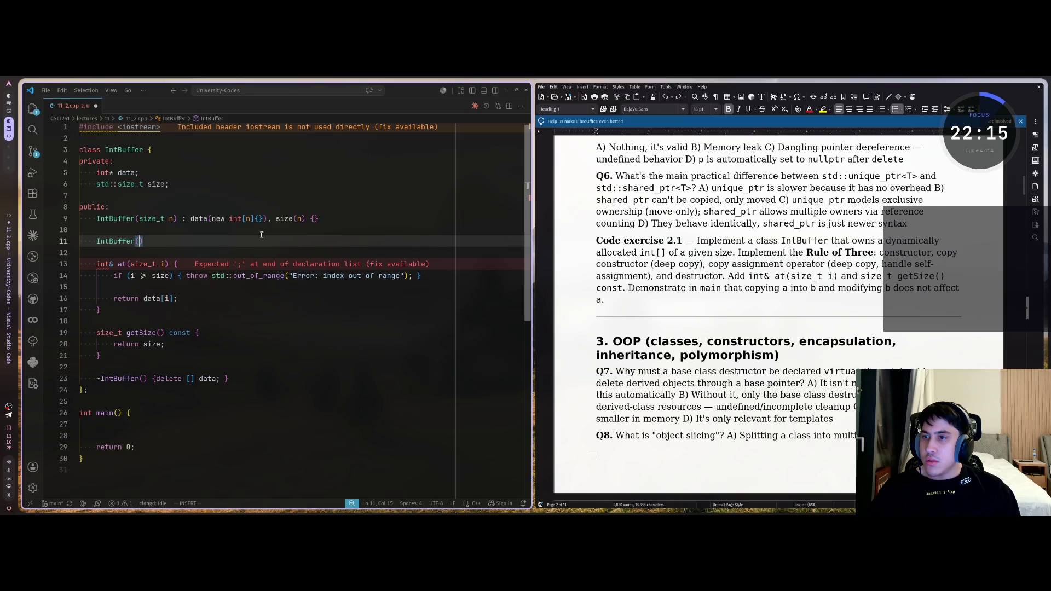
pyautogui.press('super+1')
pyautogui.press('super+2')
pyautogui.write('const Inp')
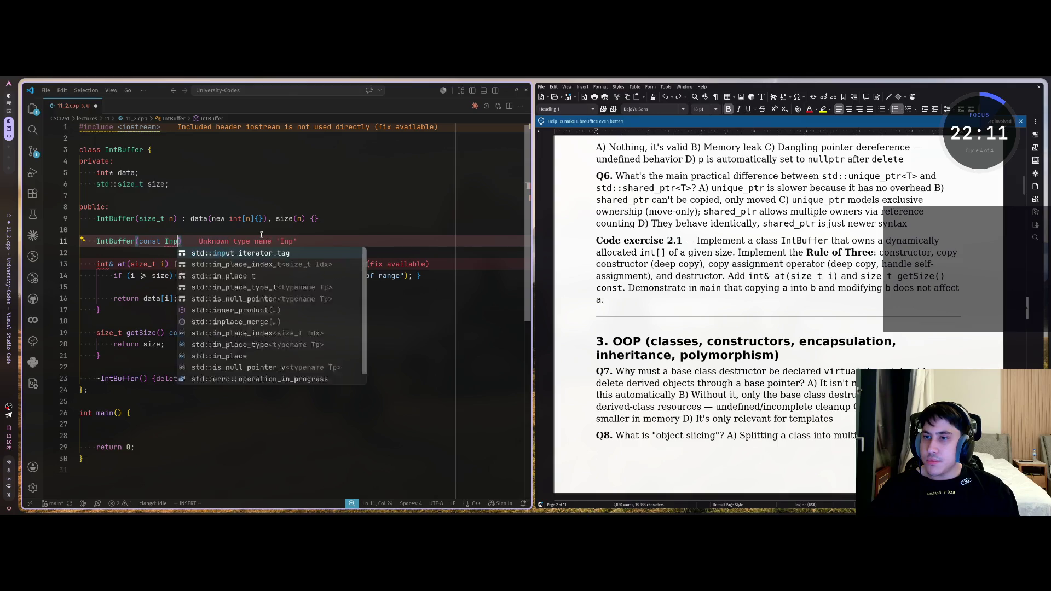
pyautogui.write('ut')
pyautogui.press('super+f')
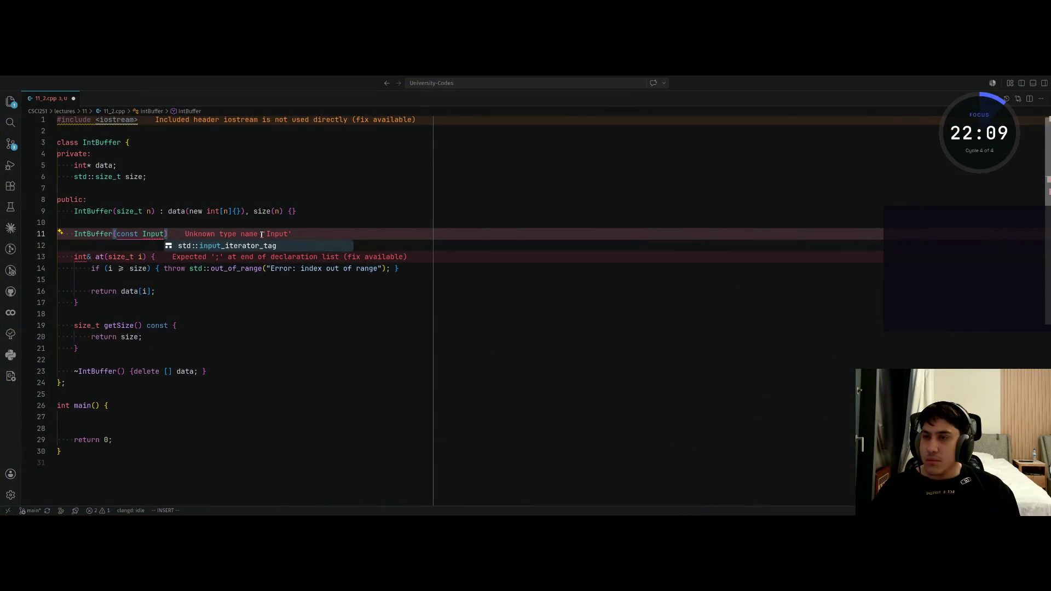
pyautogui.press('BackSpace')
pyautogui.press('BackSpace')
pyautogui.press('BackSpace')
pyautogui.write('np')
pyautogui.press('BackSpace')
pyautogui.write('t')
pyautogui.press('Tab')
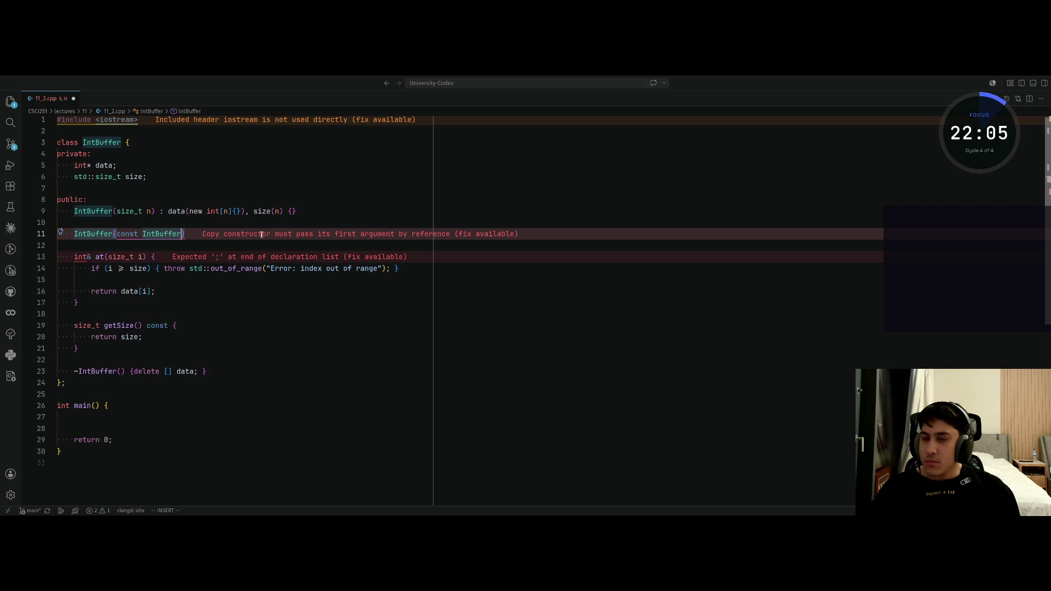
pyautogui.write('& other) :')
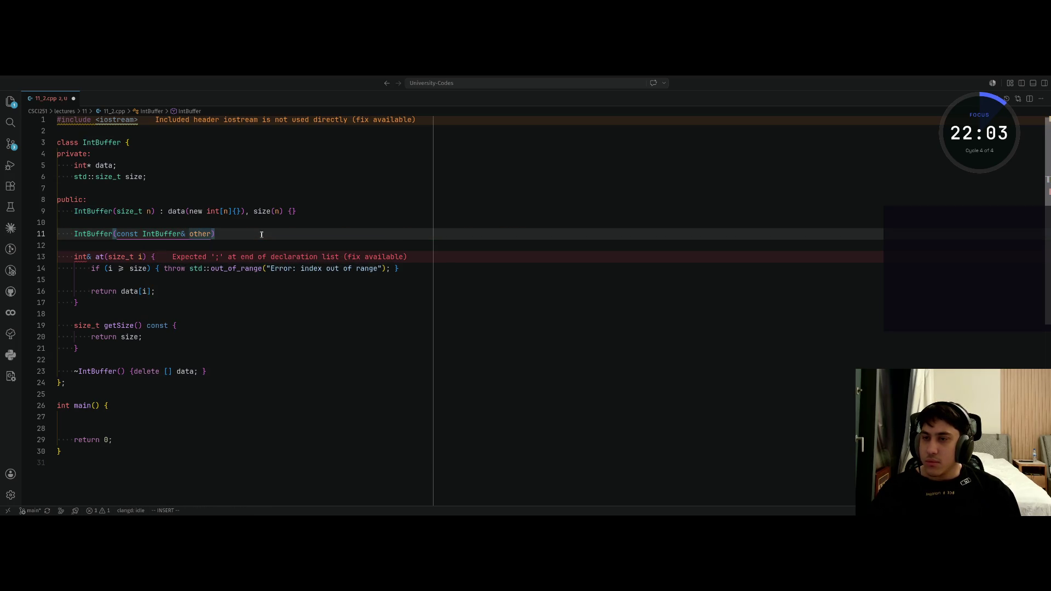
pyautogui.write(' data')
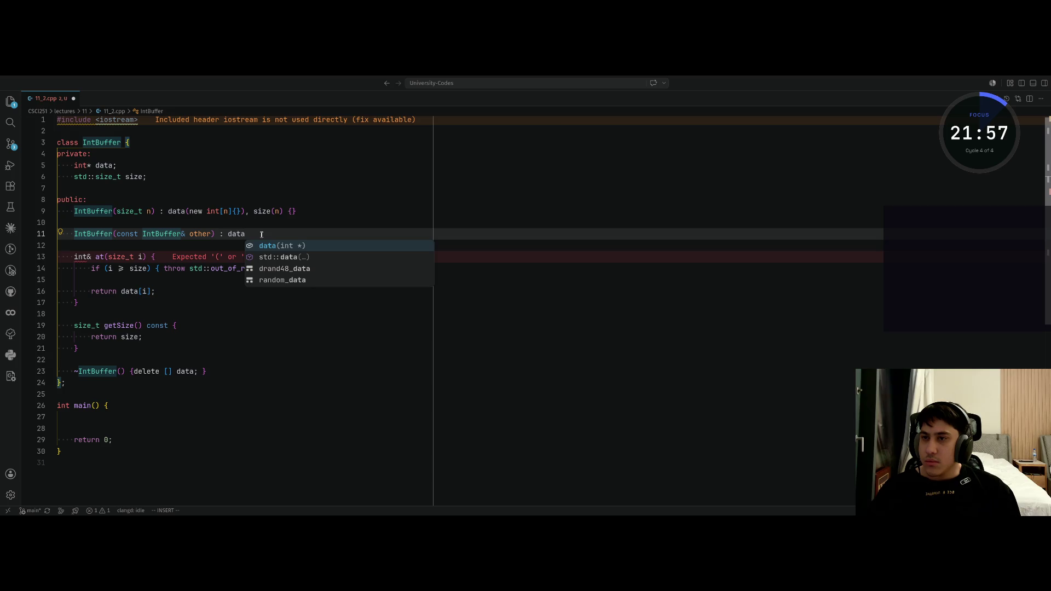
# Step: Complete the initializer list with data(new int[other.size]), size(other.size) and an opening brace
pyautogui.write('(int')
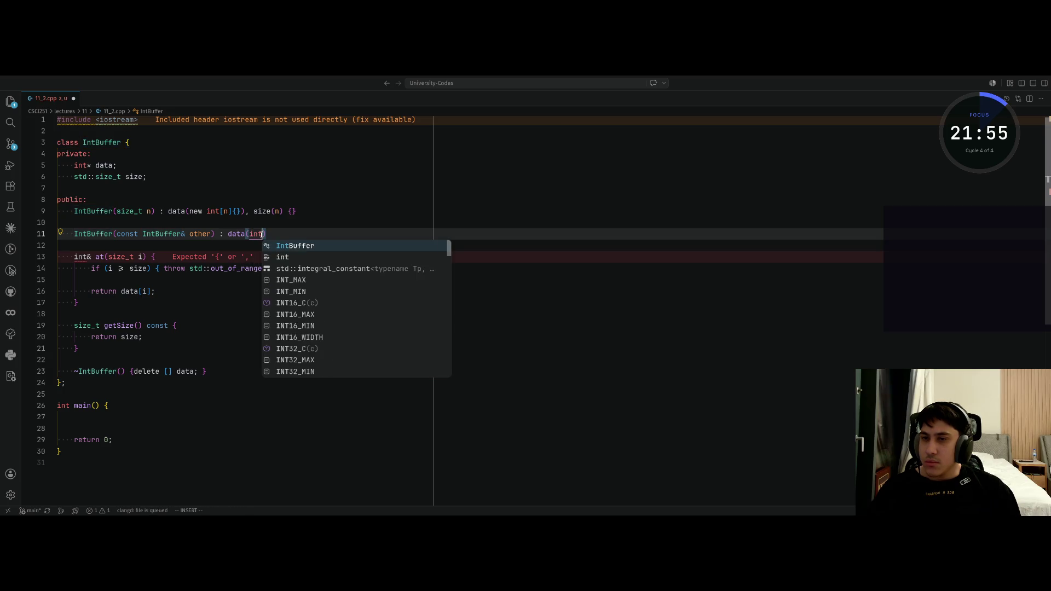
pyautogui.press('BackSpace')
pyautogui.press('BackSpace')
pyautogui.press('BackSpace')
pyautogui.write('new int[')
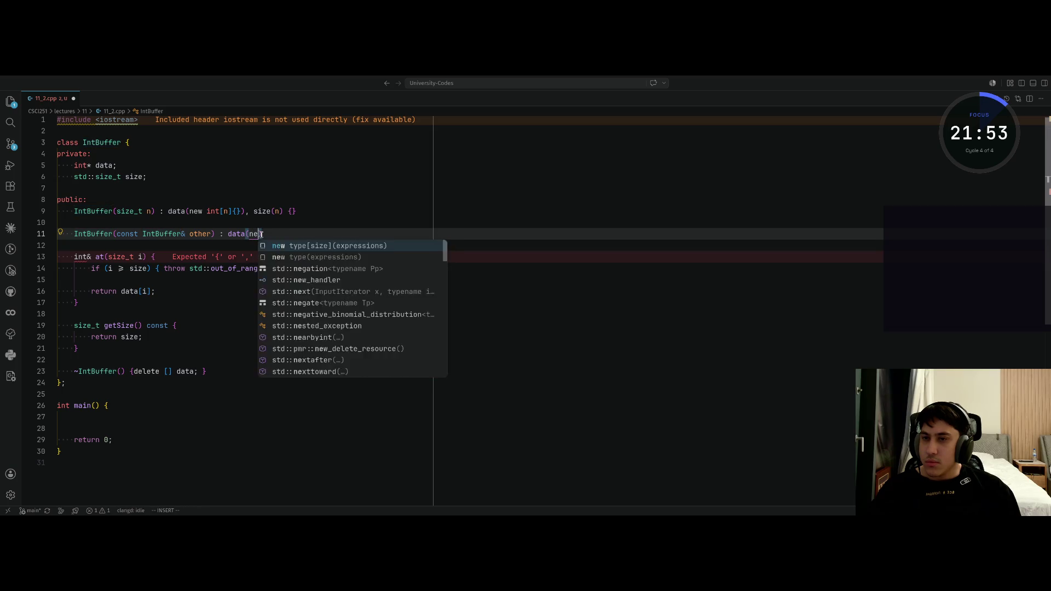
pyautogui.write('other.size')
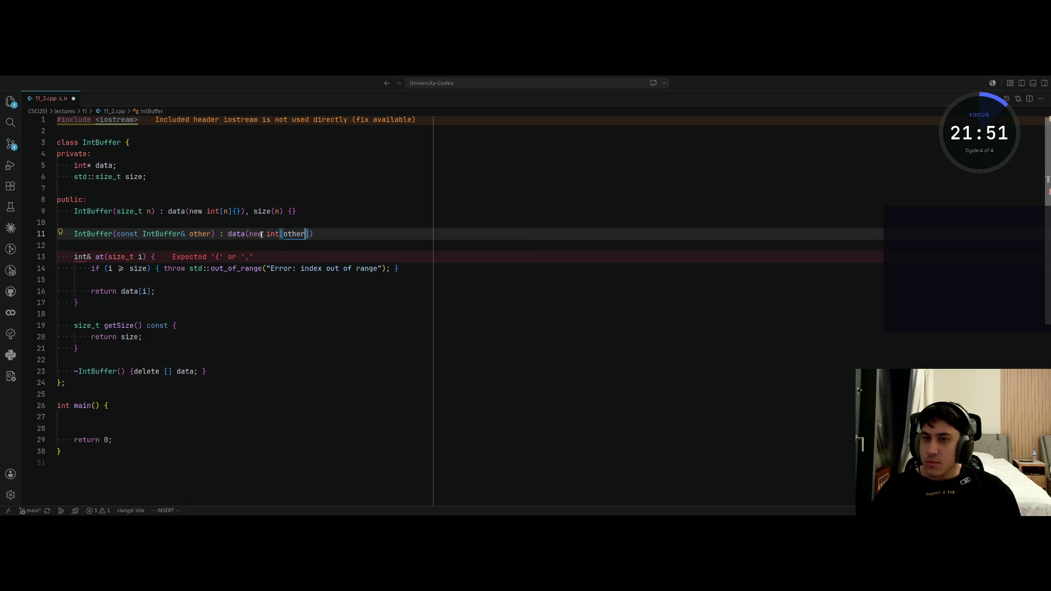
pyautogui.press('Return')
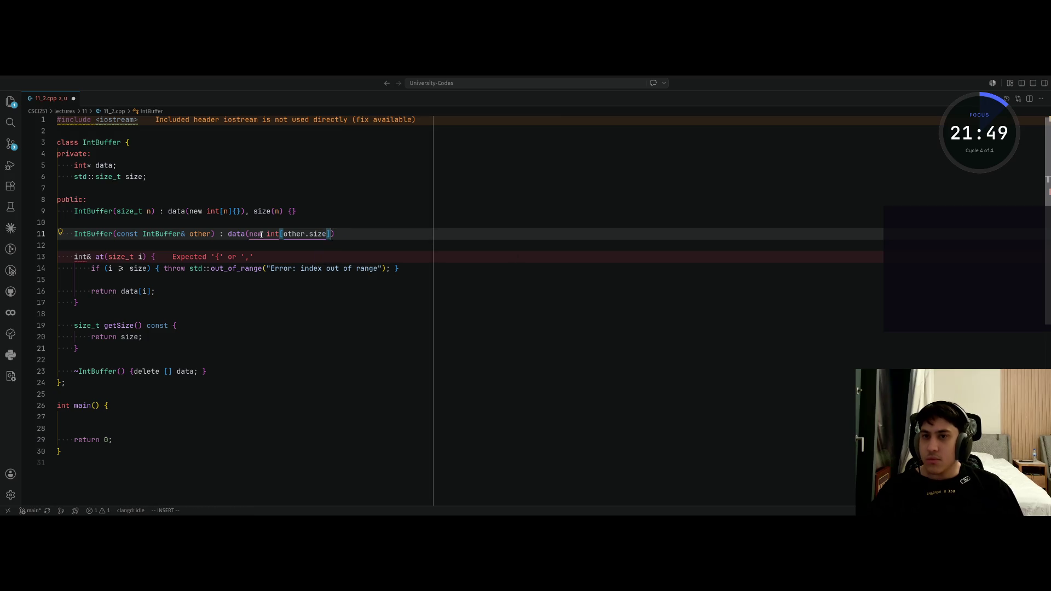
pyautogui.write('), ')
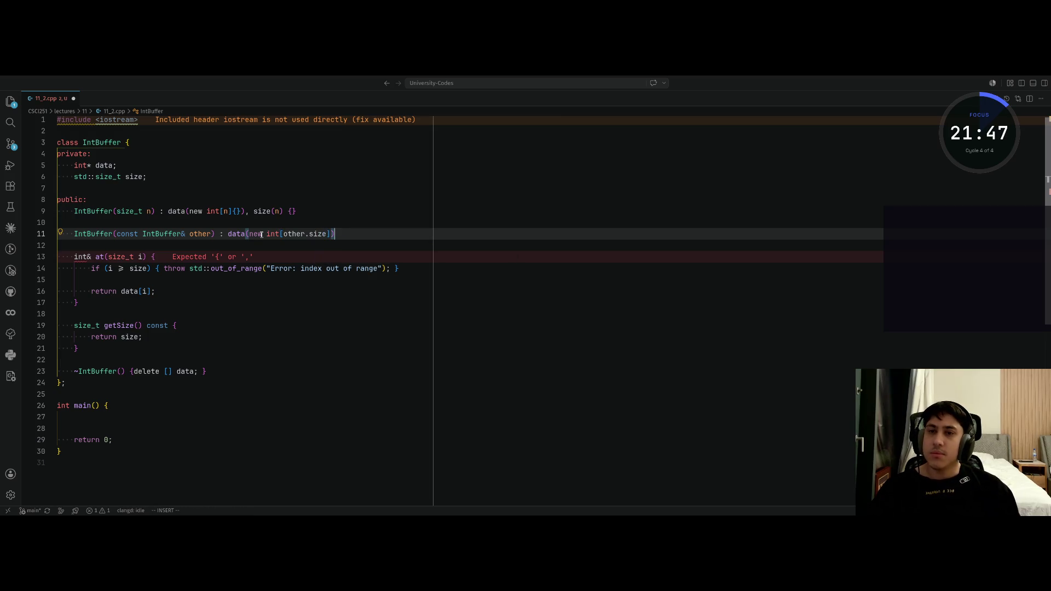
pyautogui.write('size(')
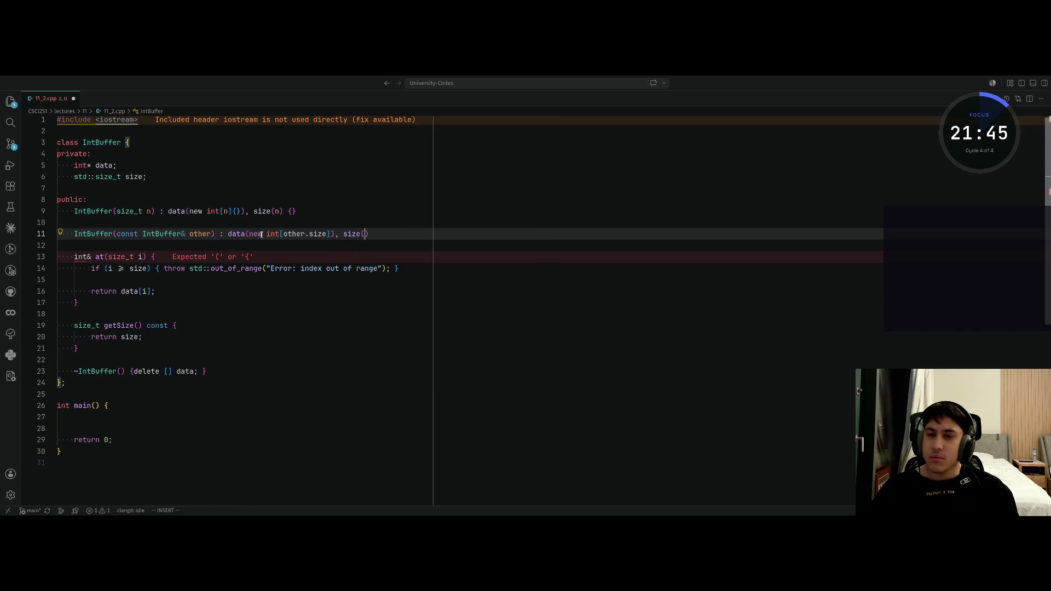
pyautogui.write('other.size')
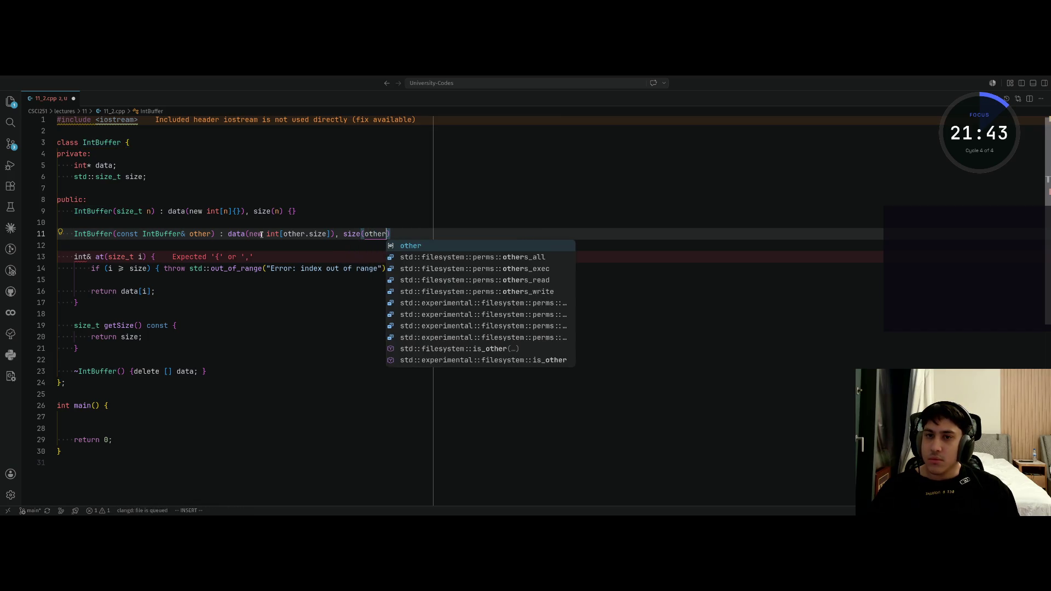
pyautogui.write(') ')
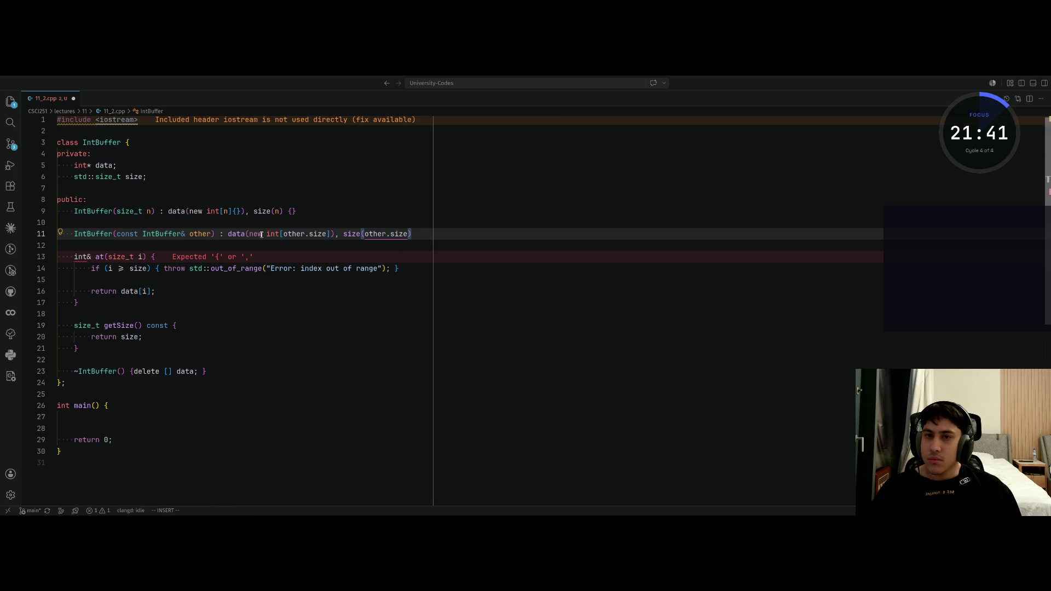
pyautogui.write('{')
# Step: Add the loop 'for (size_t i = 0; i < size; ++i)' copying data[i] = other[i]
pyautogui.press('Return')
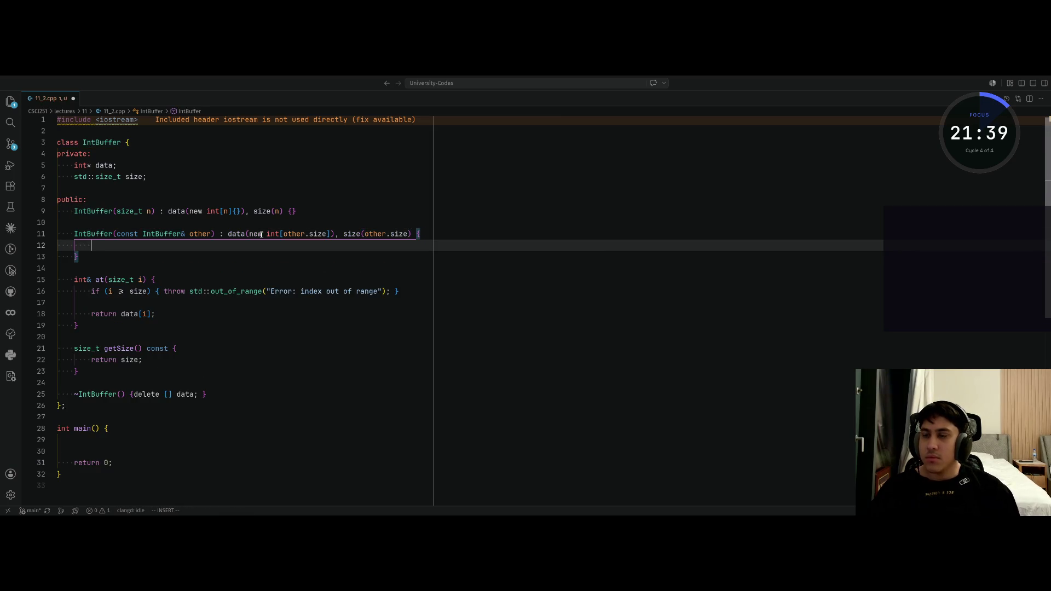
pyautogui.write('for (')
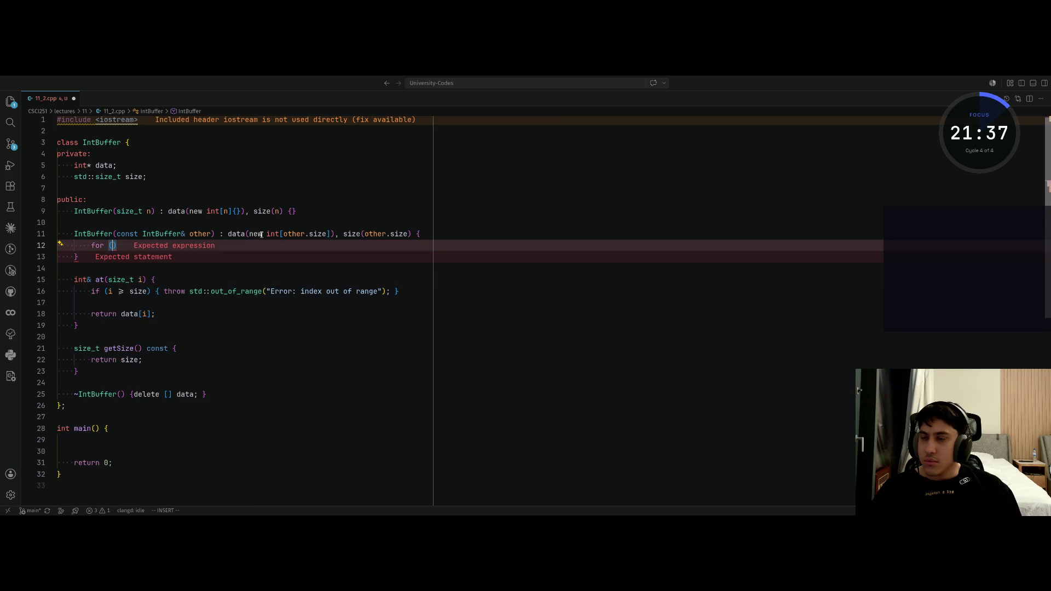
pyautogui.write('size_t i')
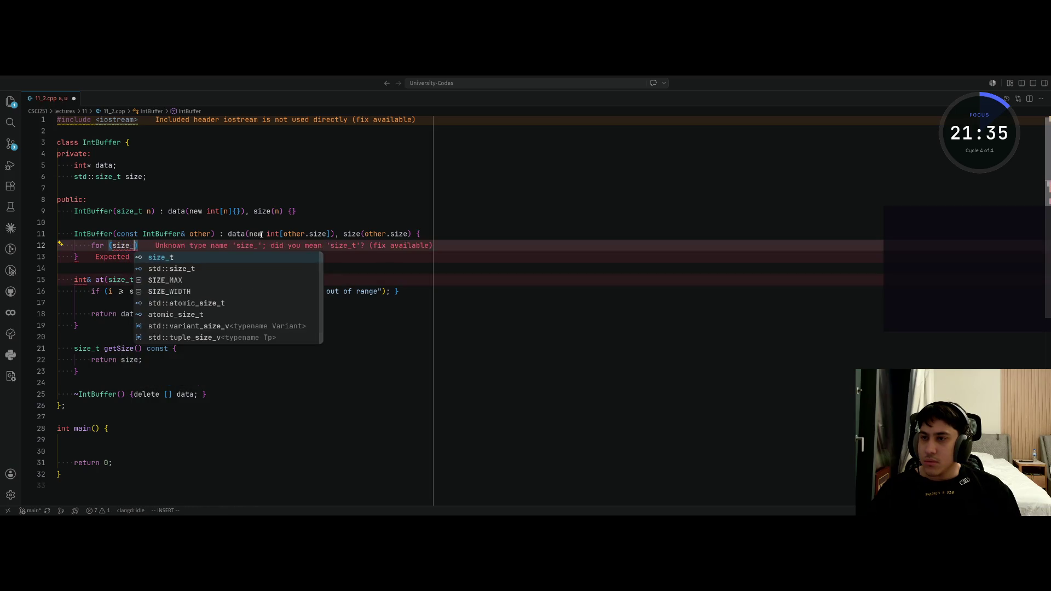
pyautogui.write(' = 0')
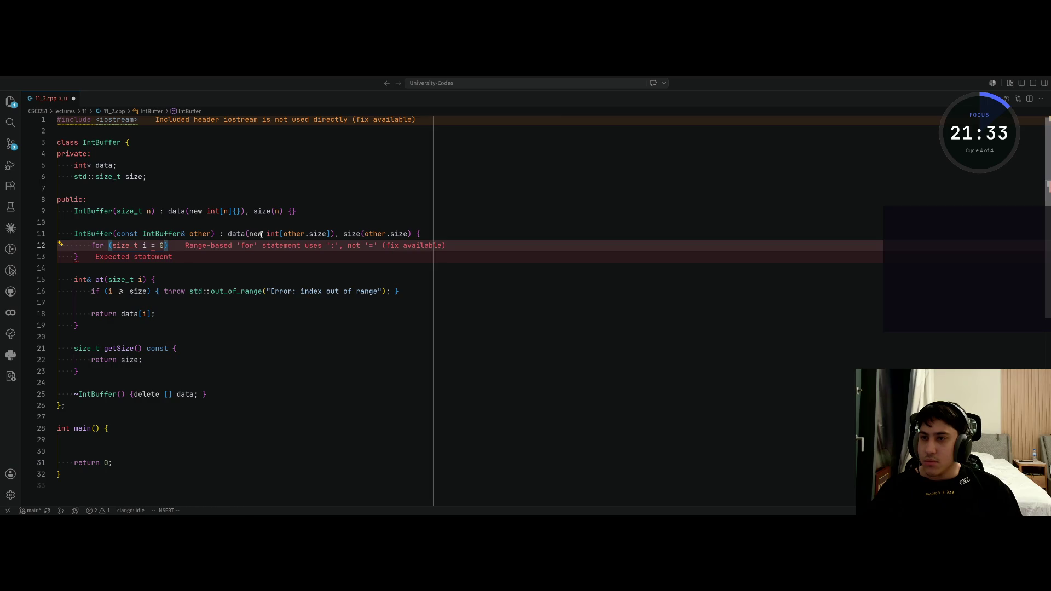
pyautogui.write('; i < size')
pyautogui.press('Escape')
pyautogui.write('; ++i) {')
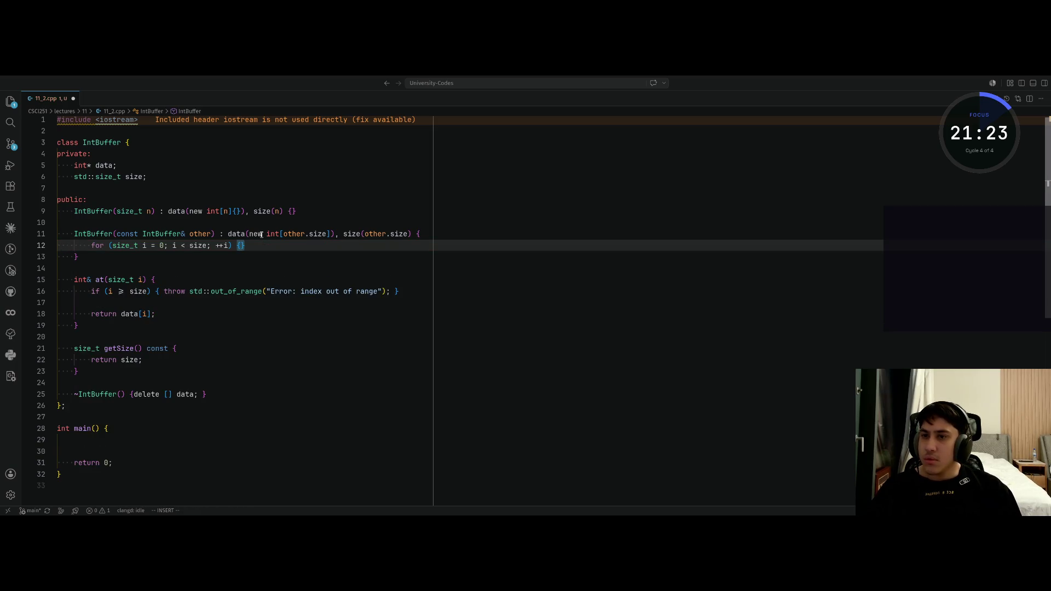
pyautogui.press('Return')
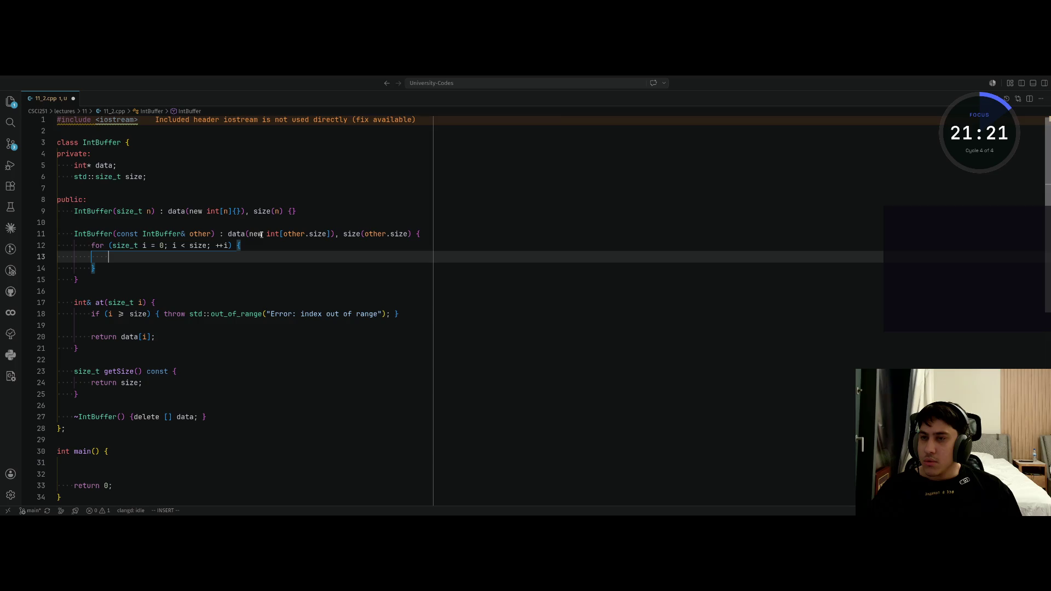
pyautogui.write('data.')
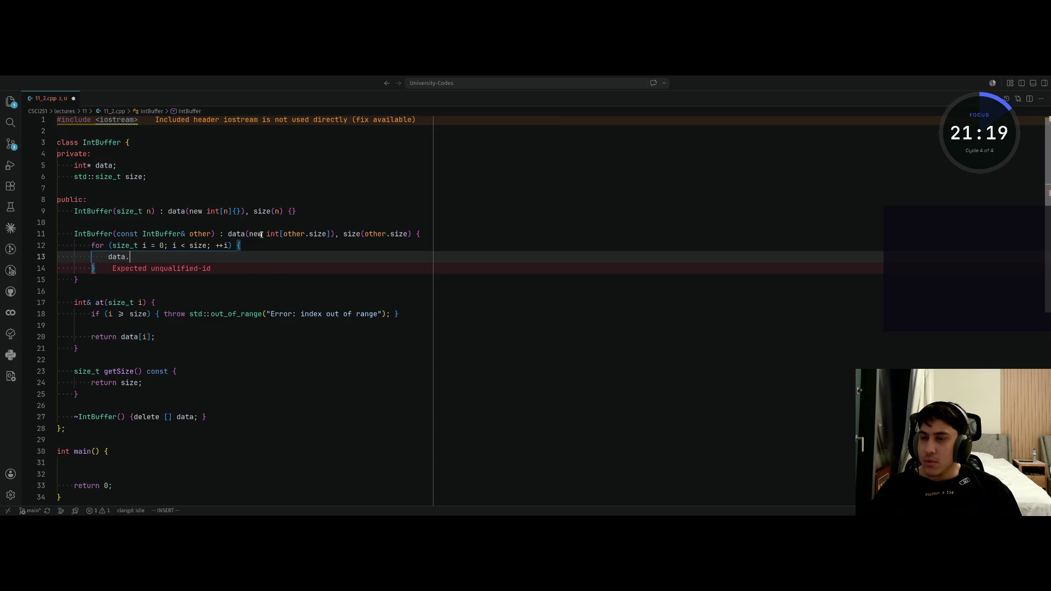
pyautogui.press('BackSpace')
pyautogui.write('[i]')
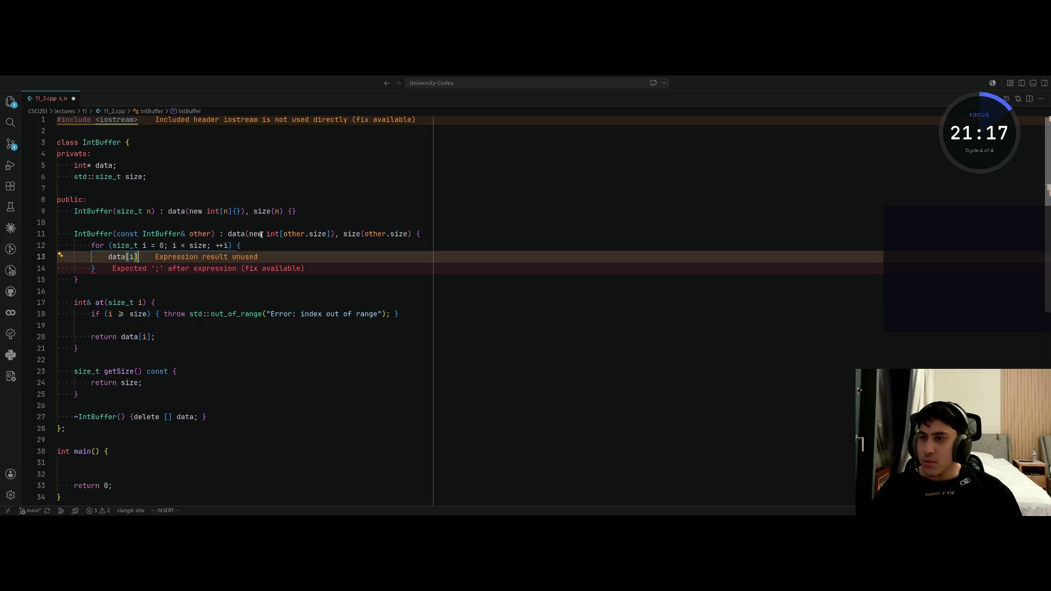
pyautogui.write(' = other[i')
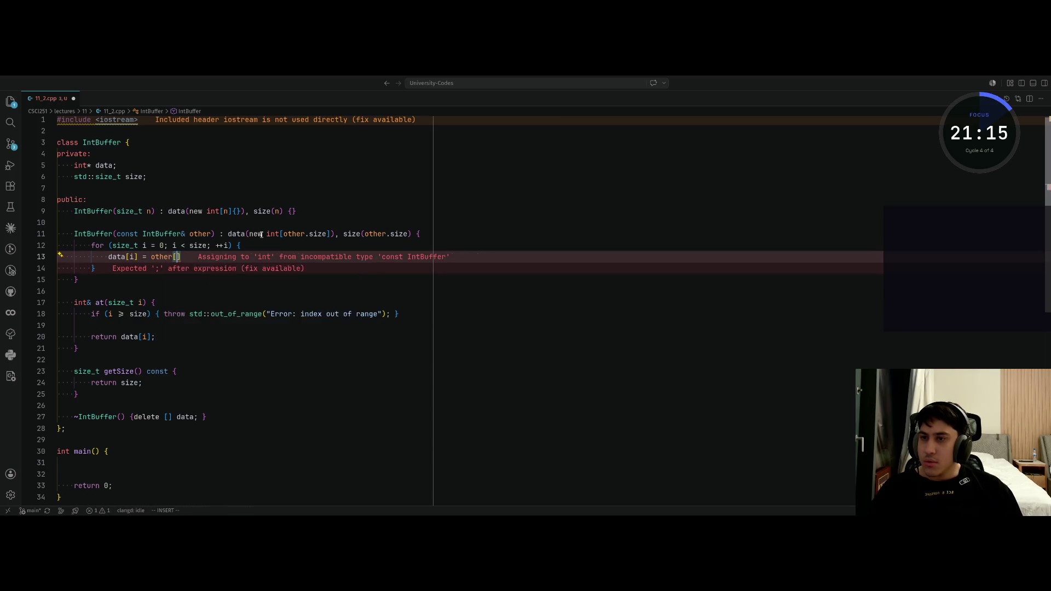
pyautogui.write('];')
pyautogui.press('Escape')
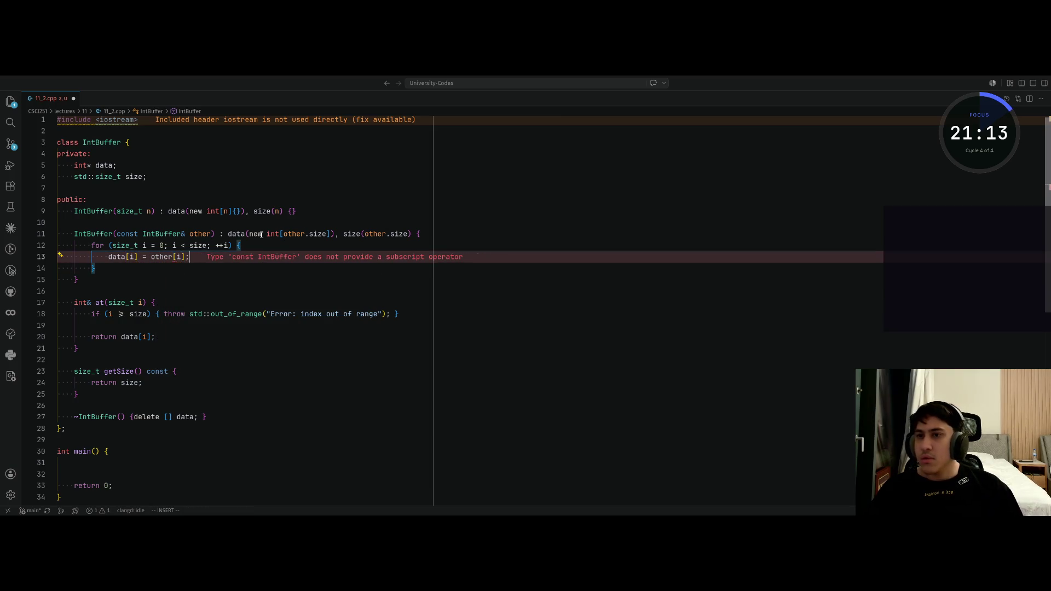
# Step: Check against Claude's answer and correct the copy line to read other.data[i]
pyautogui.hotkey('alt', 'Tab')
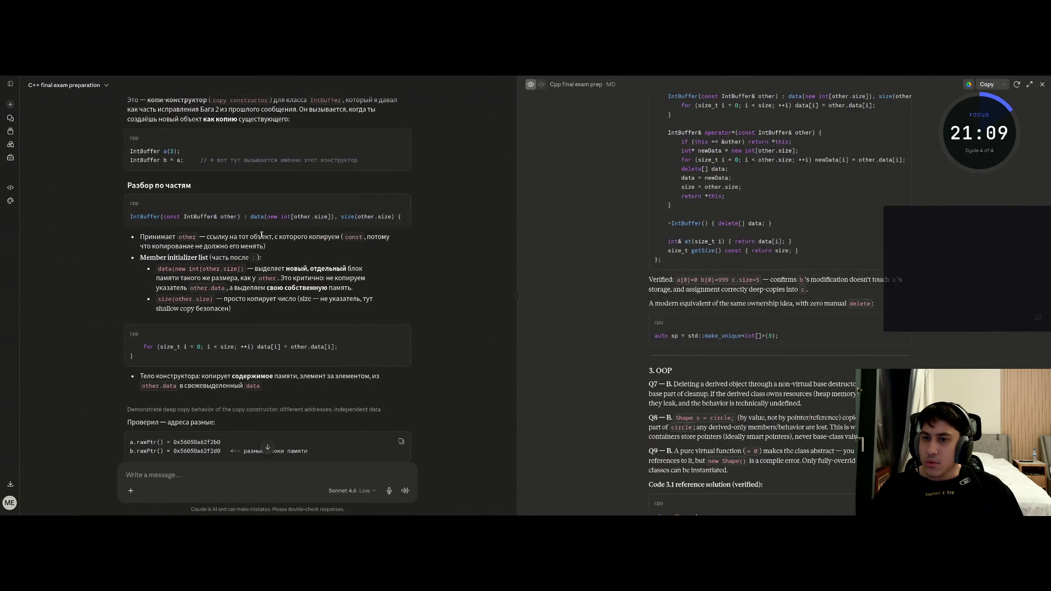
pyautogui.hotkey('alt', 'Tab')
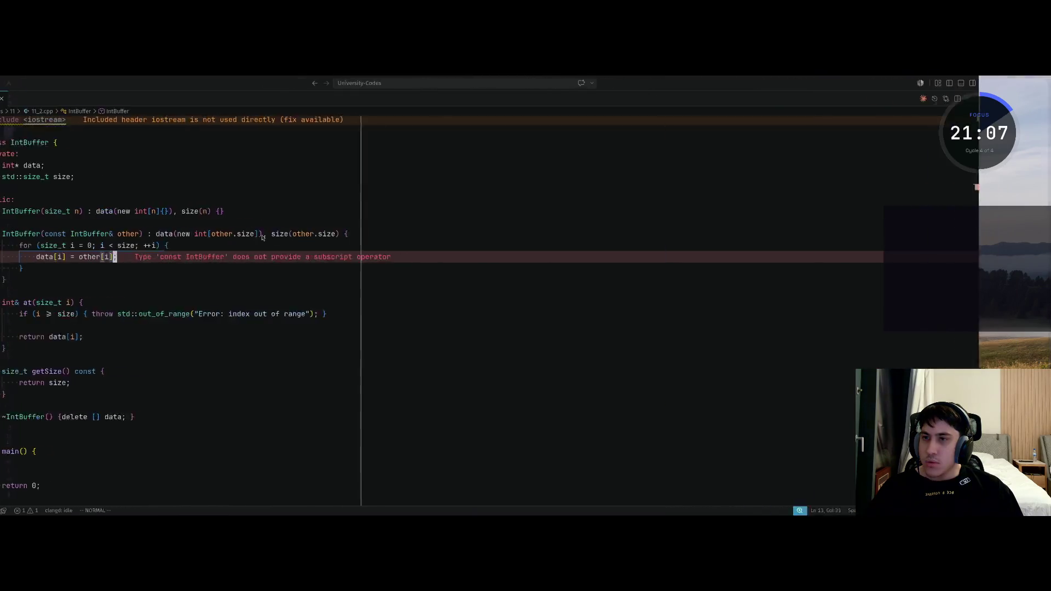
pyautogui.write('i.data')
pyautogui.press('Escape')
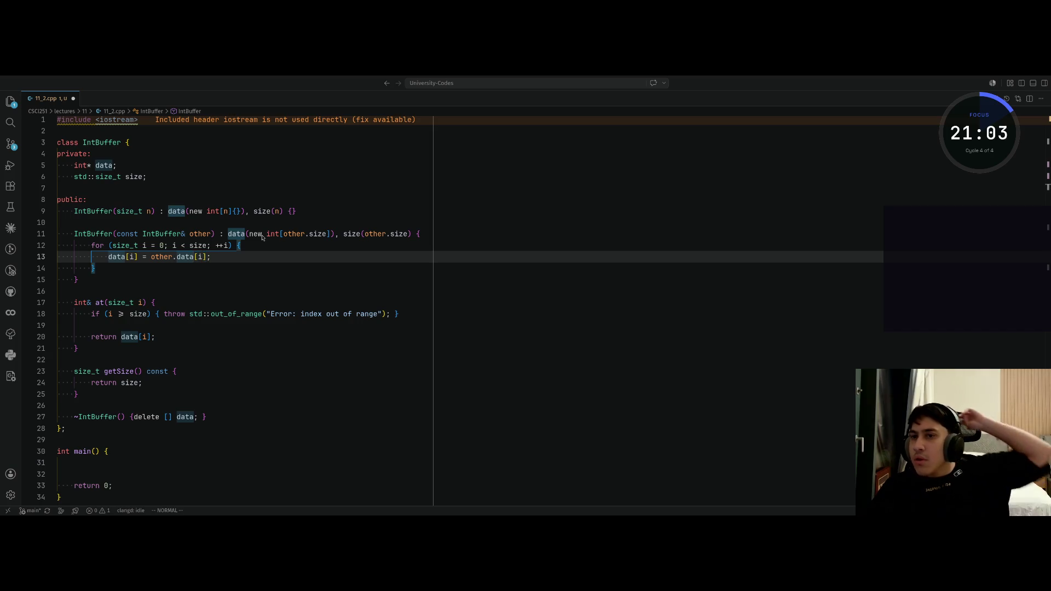
pyautogui.hotkey('alt', 'Tab')
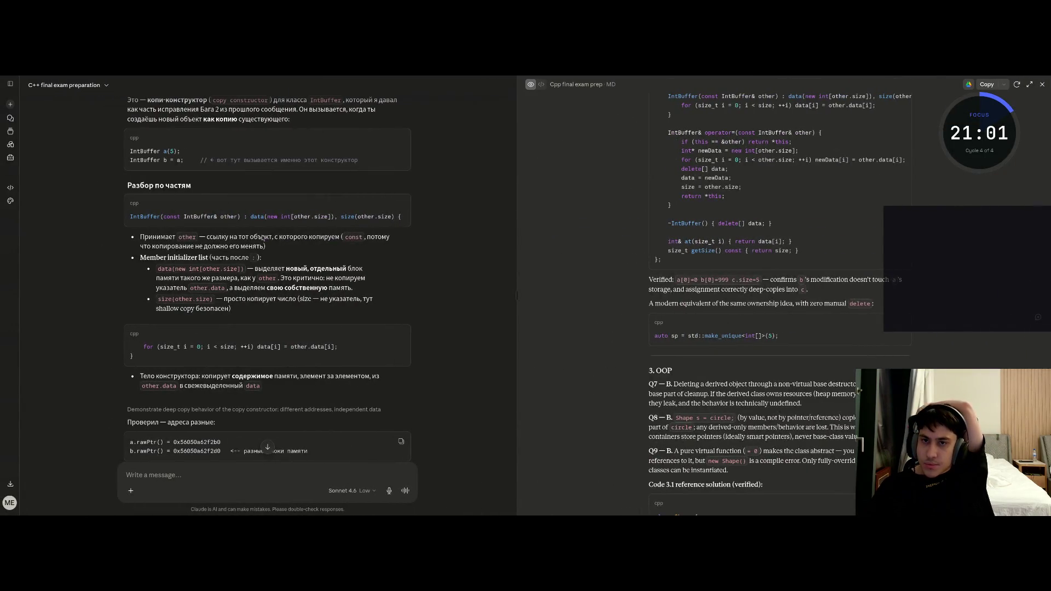
pyautogui.hotkey('alt', 'Tab')
pyautogui.hotkey('alt', 'Tab')
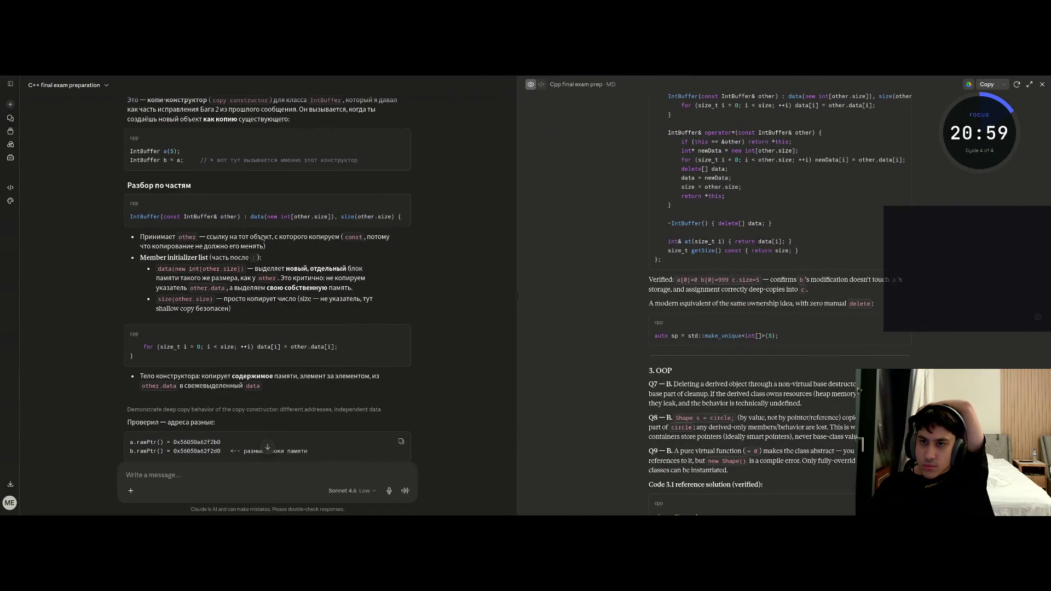
pyautogui.hotkey('alt', 'Tab')
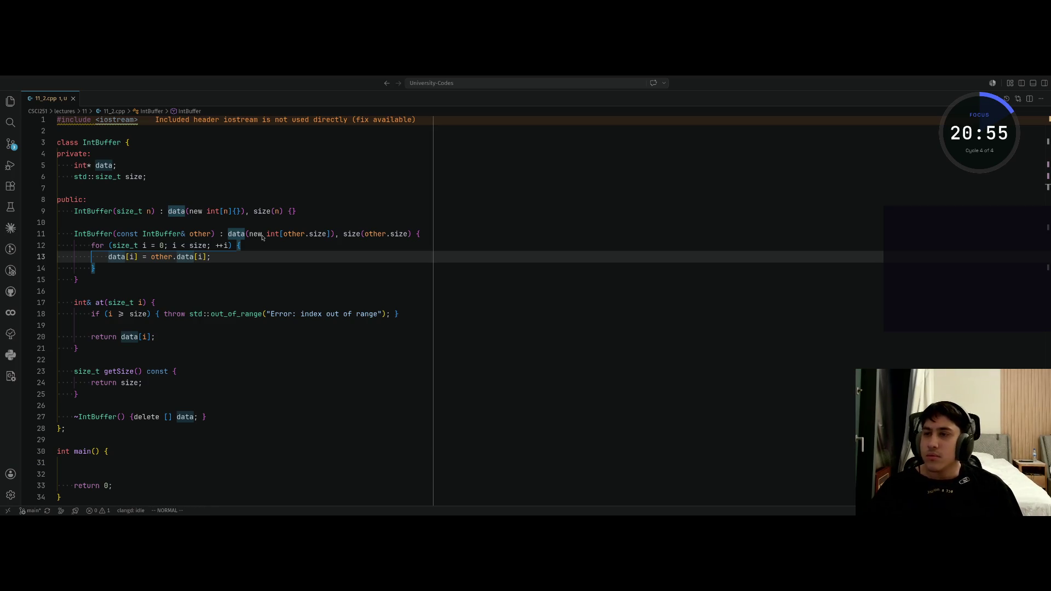
pyautogui.press('k')
pyautogui.press('k')
pyautogui.press('j')
pyautogui.press('j')
pyautogui.press('j')
pyautogui.press('$')
pyautogui.press('j')
pyautogui.press('j')
pyautogui.press('j')
pyautogui.press('k')
pyautogui.press('j')
pyautogui.press('j')
pyautogui.press('j')
pyautogui.press('j')
pyautogui.press('j')
pyautogui.press('j')
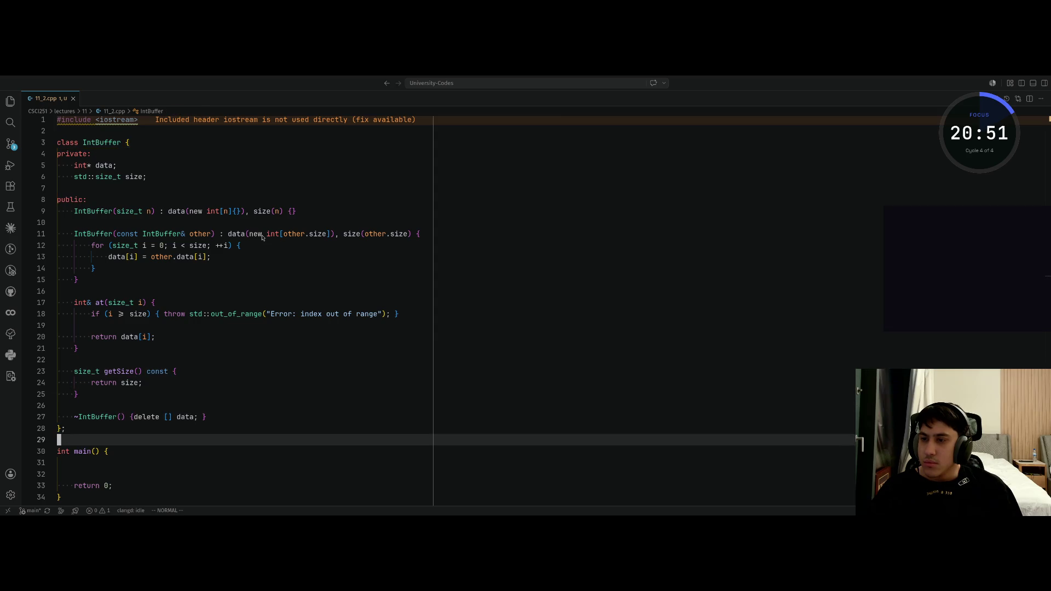
pyautogui.hotkey('shift', 'v')
pyautogui.hotkey('shift', 'g')
pyautogui.press('d')
pyautogui.hotkey('ctrl', 'u')
pyautogui.press('g')
pyautogui.press('g')
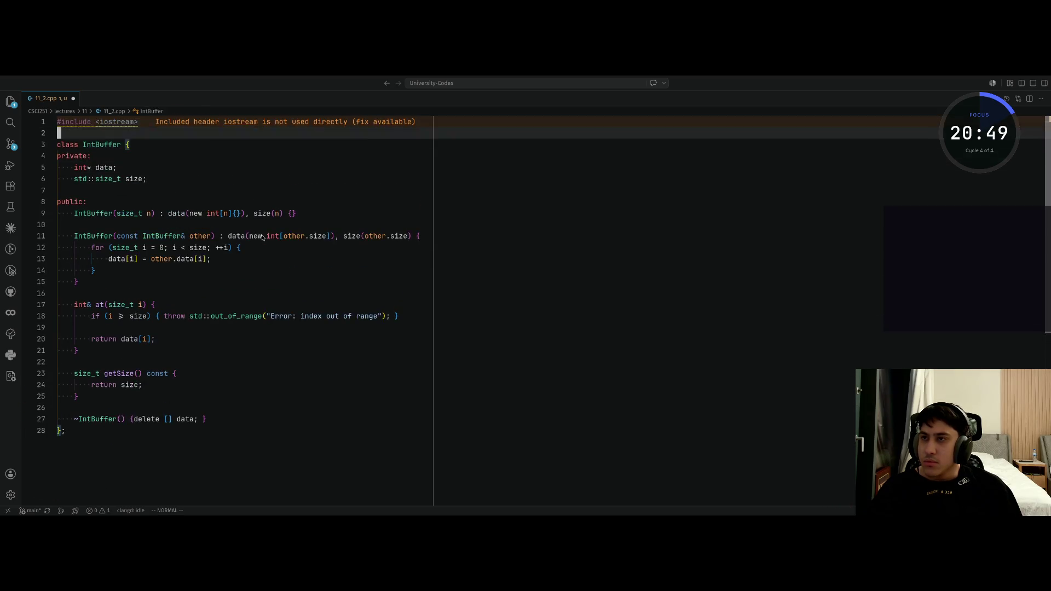
pyautogui.press('d')
pyautogui.press('d')
pyautogui.press('d')
pyautogui.press('d')
pyautogui.press('j')
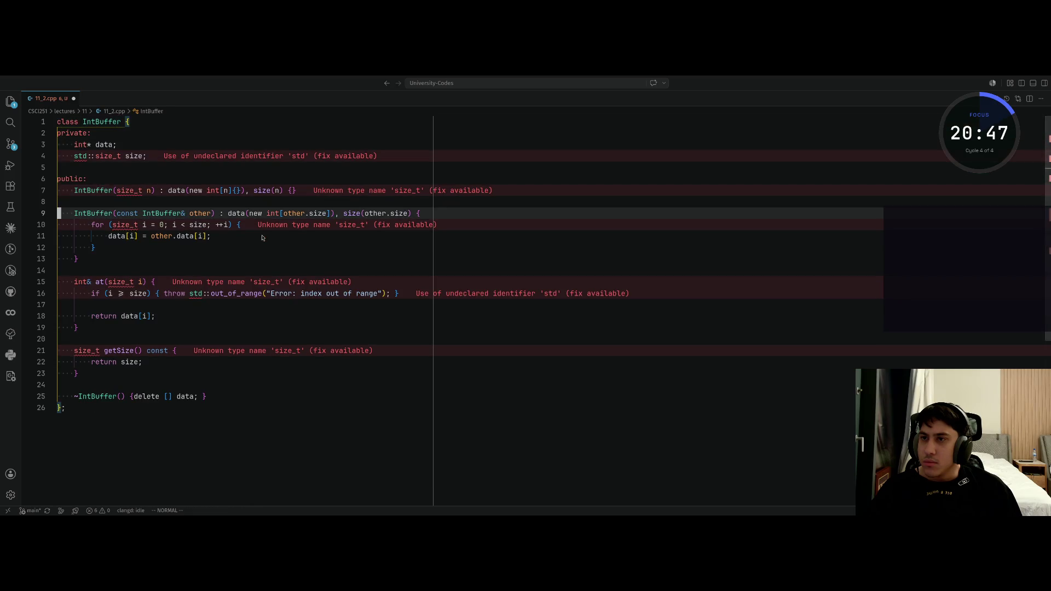
pyautogui.press('u')
pyautogui.press('u')
pyautogui.press('j')
pyautogui.press('j')
pyautogui.press('j')
pyautogui.press('k')
pyautogui.press('k')
pyautogui.press('k')
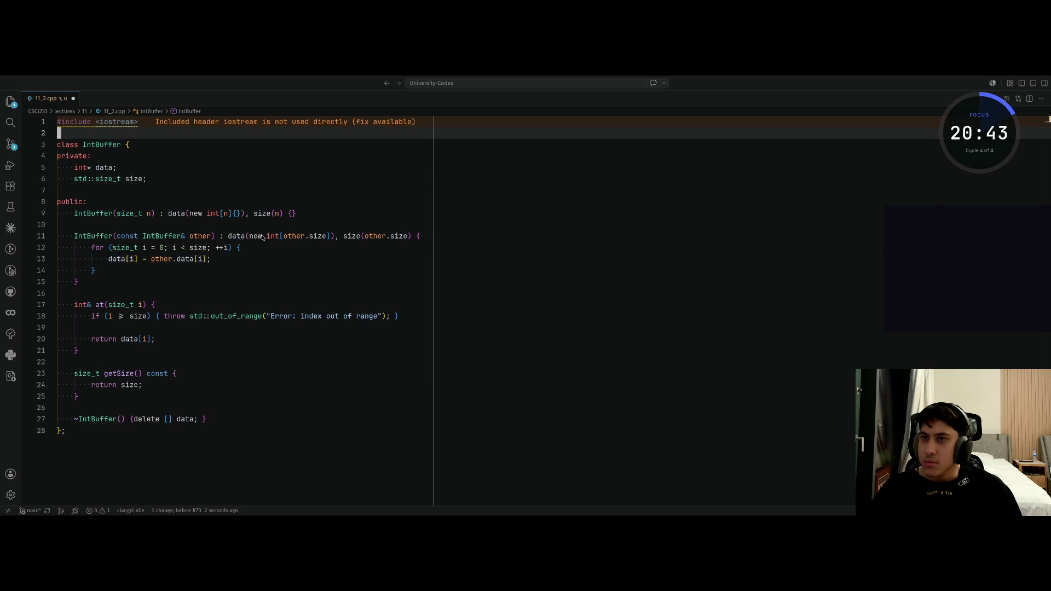
pyautogui.press('j')
pyautogui.press('j')
pyautogui.press('j')
pyautogui.press('k')
pyautogui.press('k')
pyautogui.press('k')
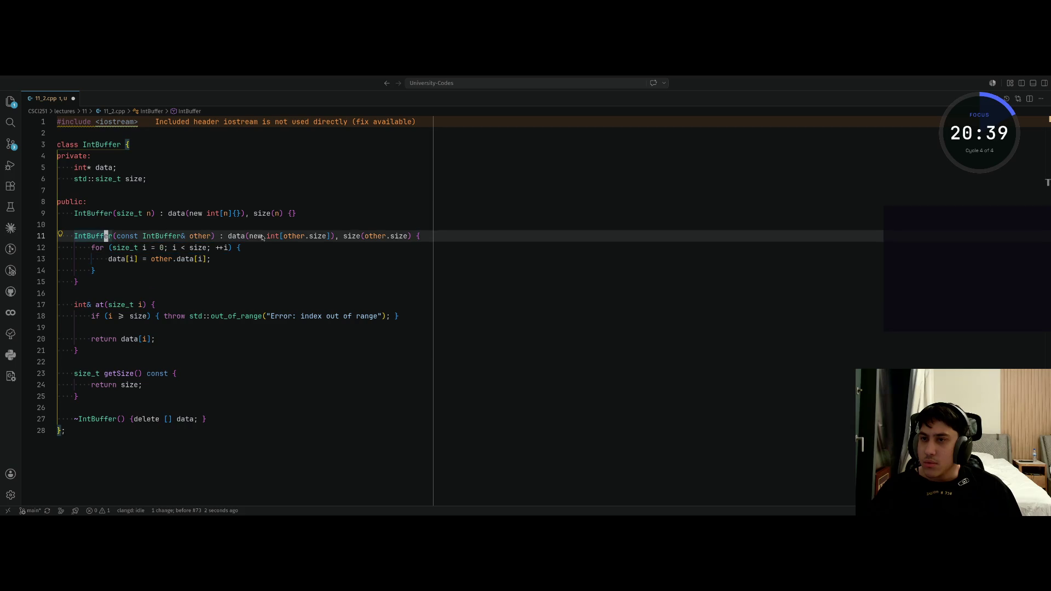
pyautogui.press('k')
pyautogui.press('k')
pyautogui.press('k')
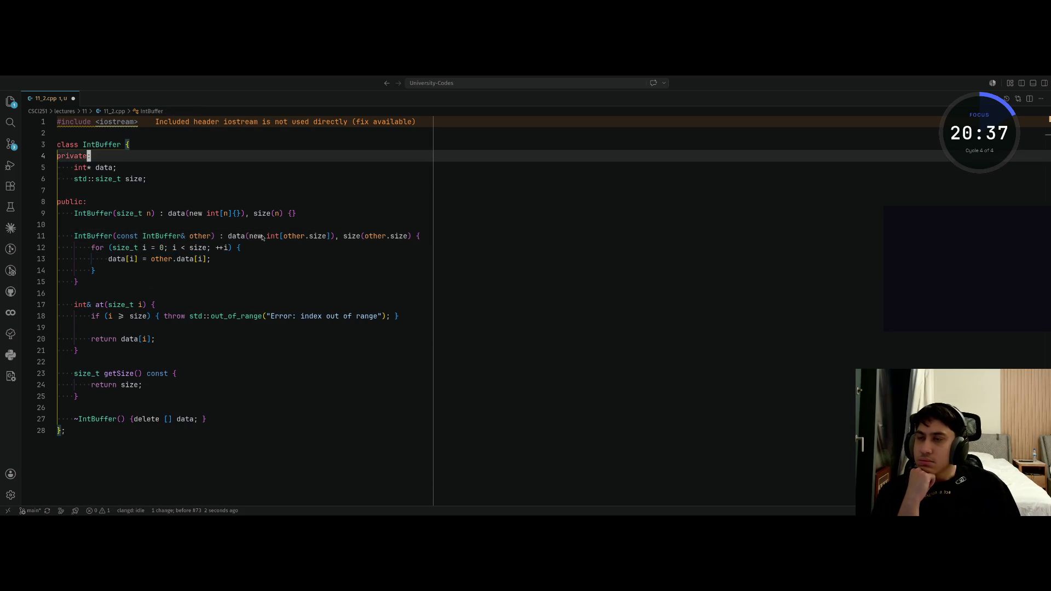
pyautogui.press('k')
pyautogui.press('k')
pyautogui.press('k')
pyautogui.press('x')
pyautogui.write('x')
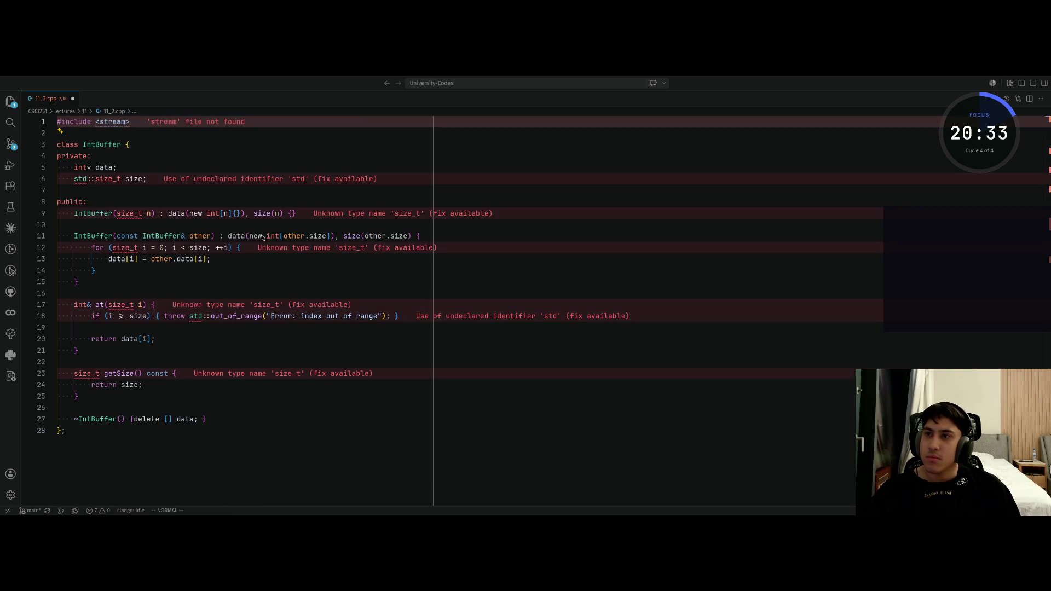
pyautogui.write('io')
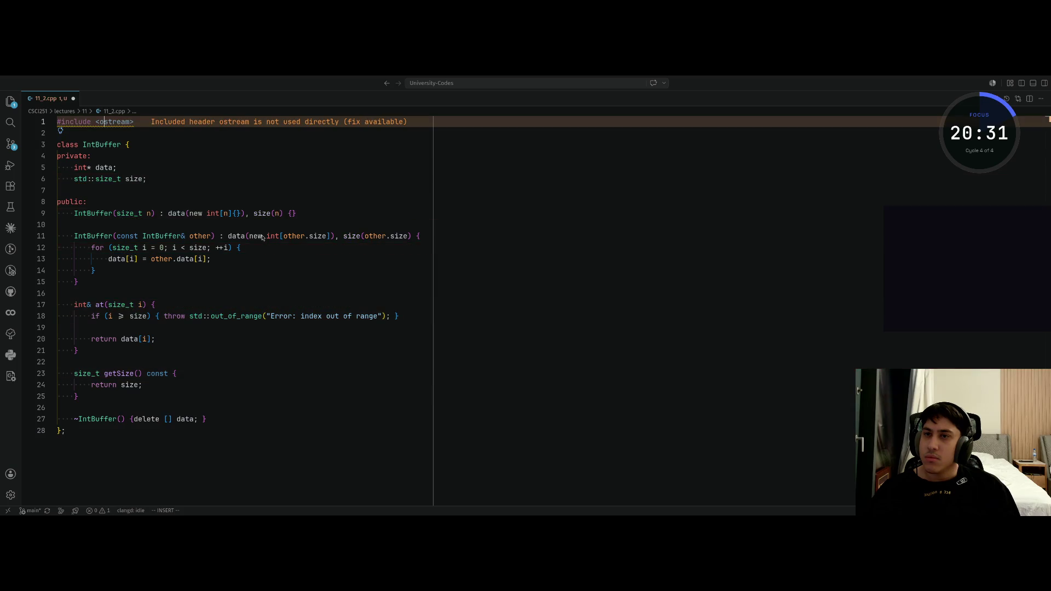
pyautogui.press('BackSpace')
pyautogui.write('io')
pyautogui.press('Escape')
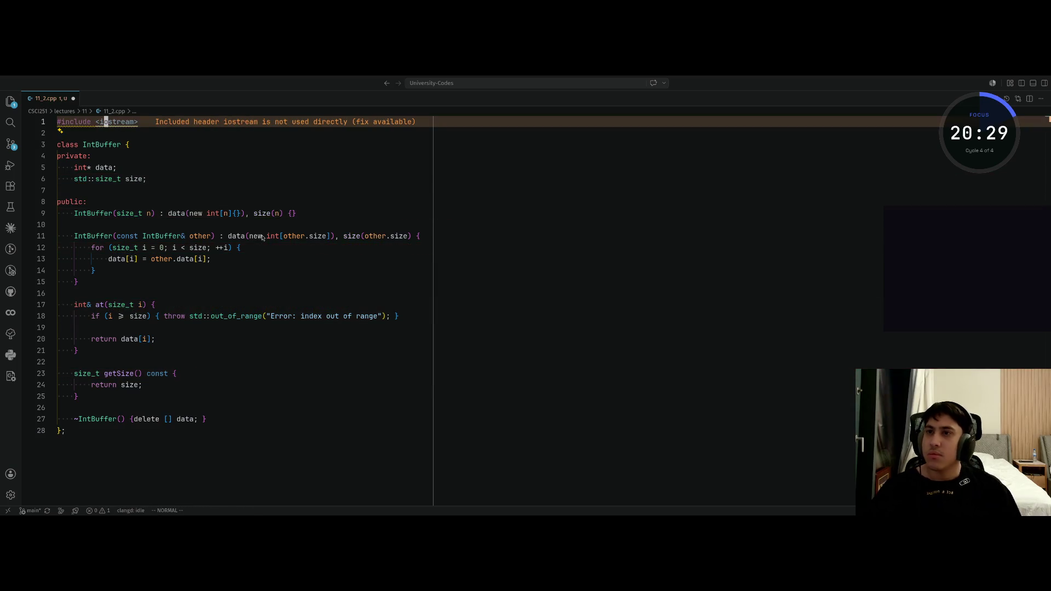
pyautogui.press('j')
pyautogui.press('j')
pyautogui.press('j')
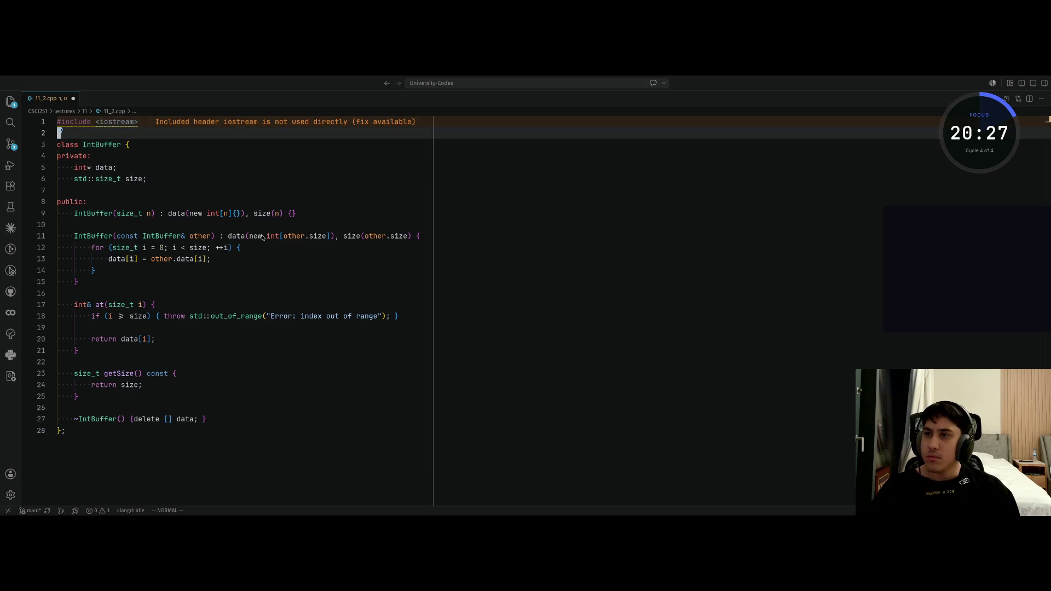
pyautogui.hotkey('shift', 'v')
pyautogui.press('j')
pyautogui.press('j')
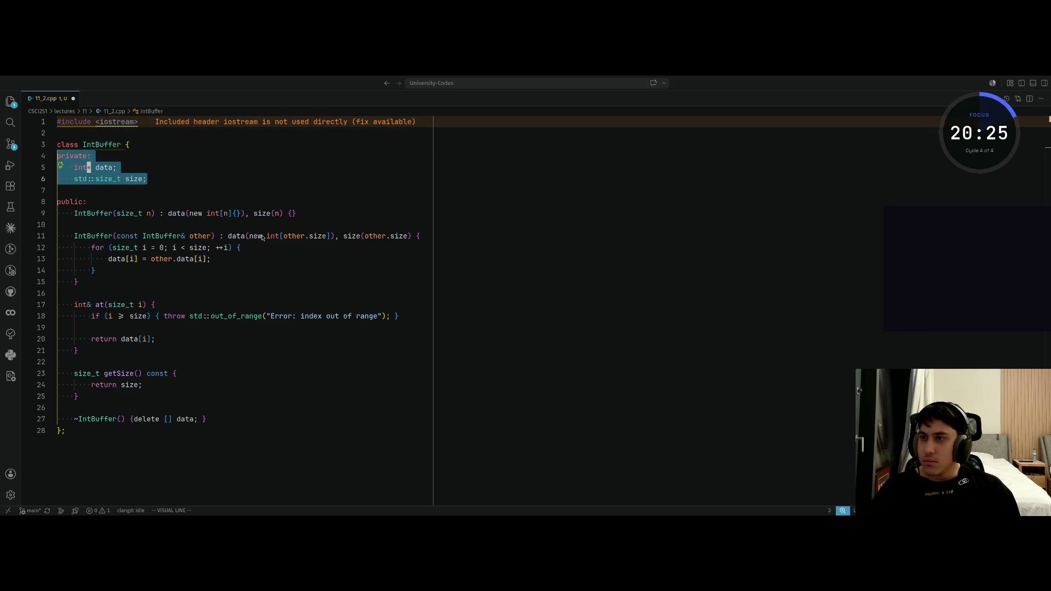
pyautogui.press('Escape')
pyautogui.press('j')
pyautogui.press('j')
pyautogui.press('j')
pyautogui.press('j')
pyautogui.press('j')
pyautogui.press('j')
pyautogui.hotkey('shift', 'v')
pyautogui.press('k')
pyautogui.press('k')
pyautogui.press('k')
pyautogui.press('k')
pyautogui.press('k')
pyautogui.press('k')
pyautogui.press('Escape')
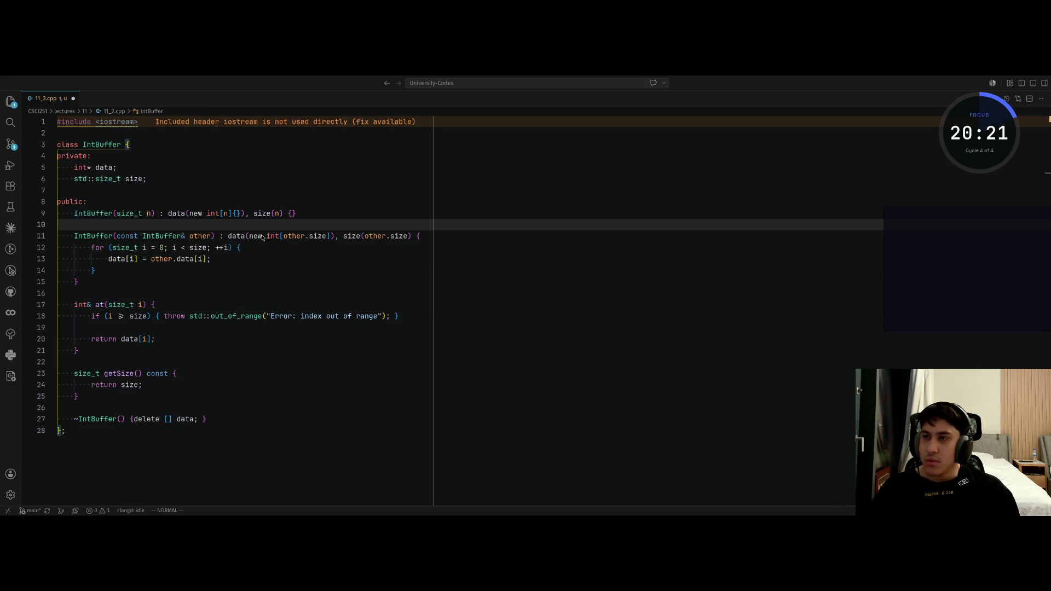
pyautogui.hotkey('alt', 'Tab')
# Step: Find the corrected IntBuffer code and quote its operator= block in a reply
pyautogui.scroll(10, 131, 279)
pyautogui.scroll(-5, 131, 279)
pyautogui.scroll(5, 130, 282)
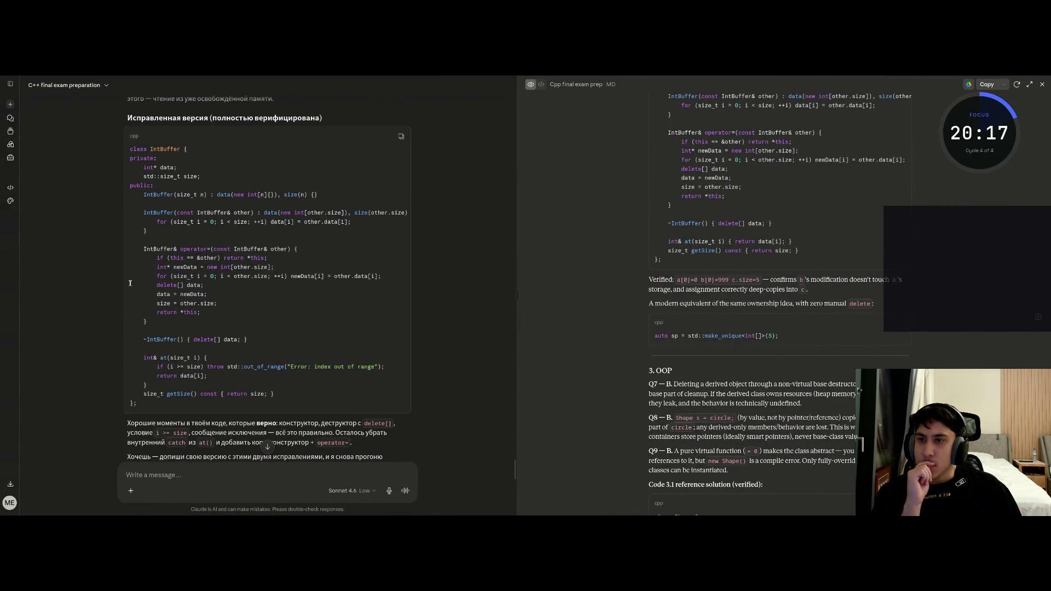
pyautogui.scroll(1, 130, 283)
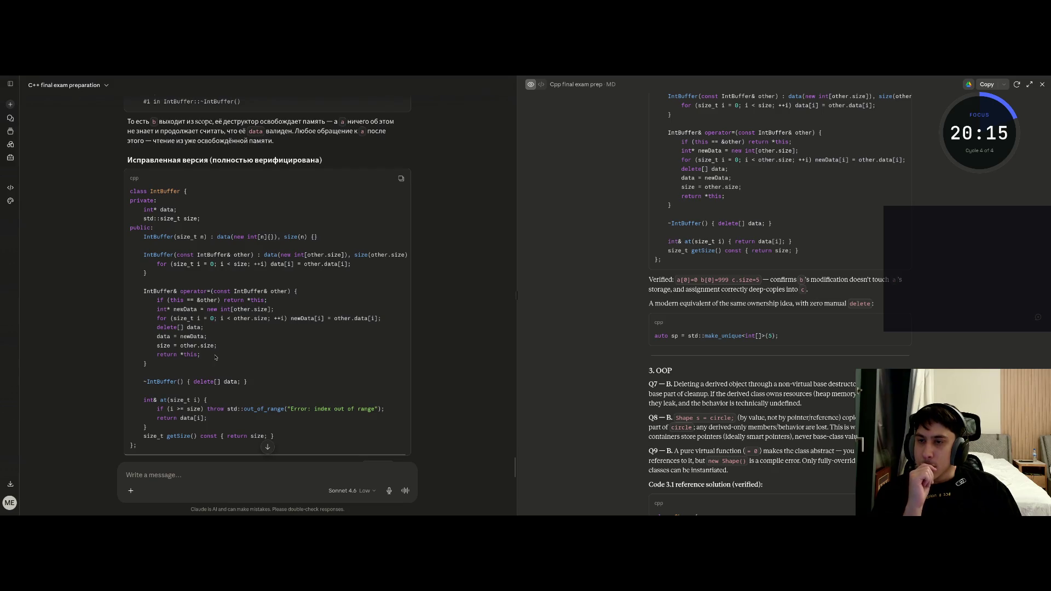
pyautogui.scroll(-5, 215, 358)
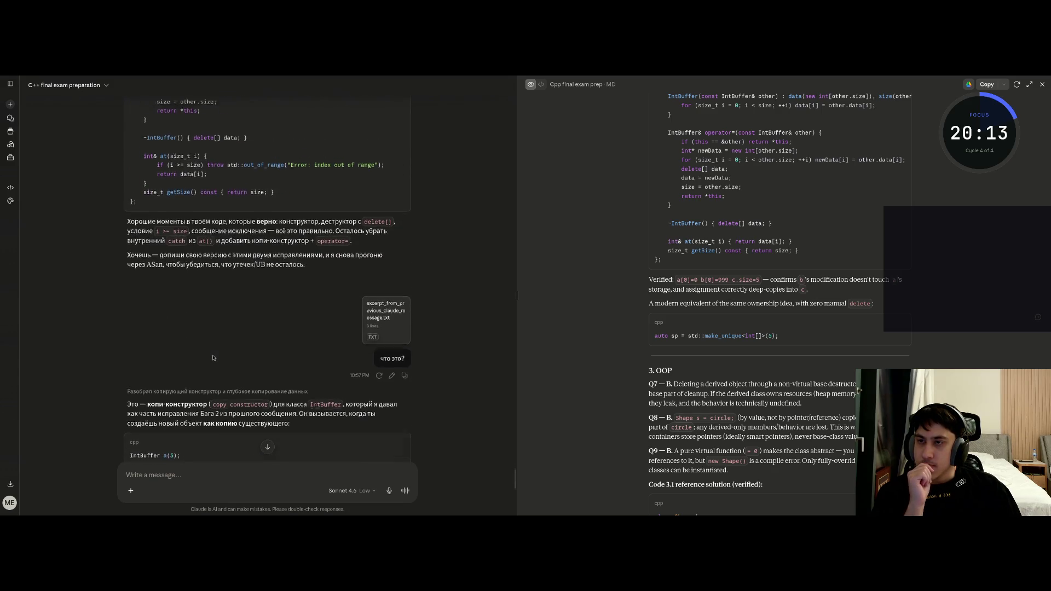
pyautogui.scroll(5, 213, 358)
pyautogui.scroll(1, 212, 355)
pyautogui.scroll(-2, 164, 320)
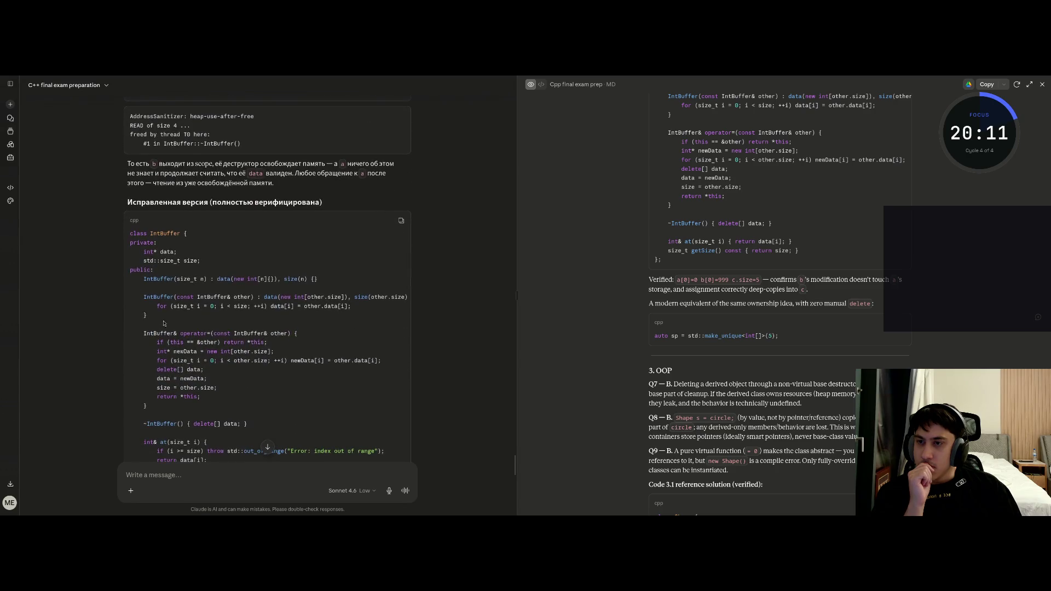
pyautogui.moveTo(145, 291); pyautogui.dragTo(160, 371)
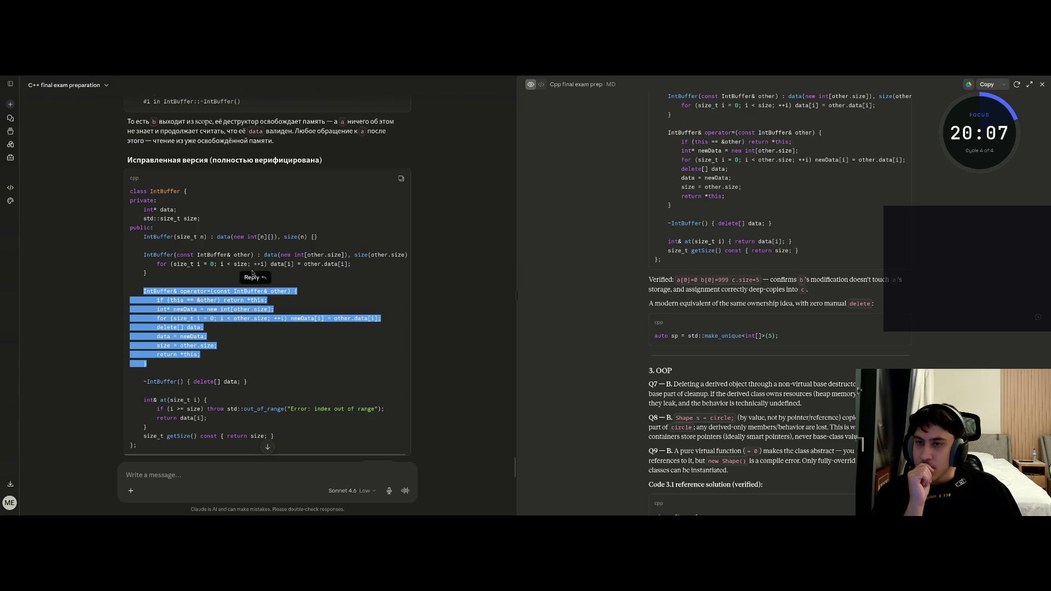
pyautogui.click(253, 277)
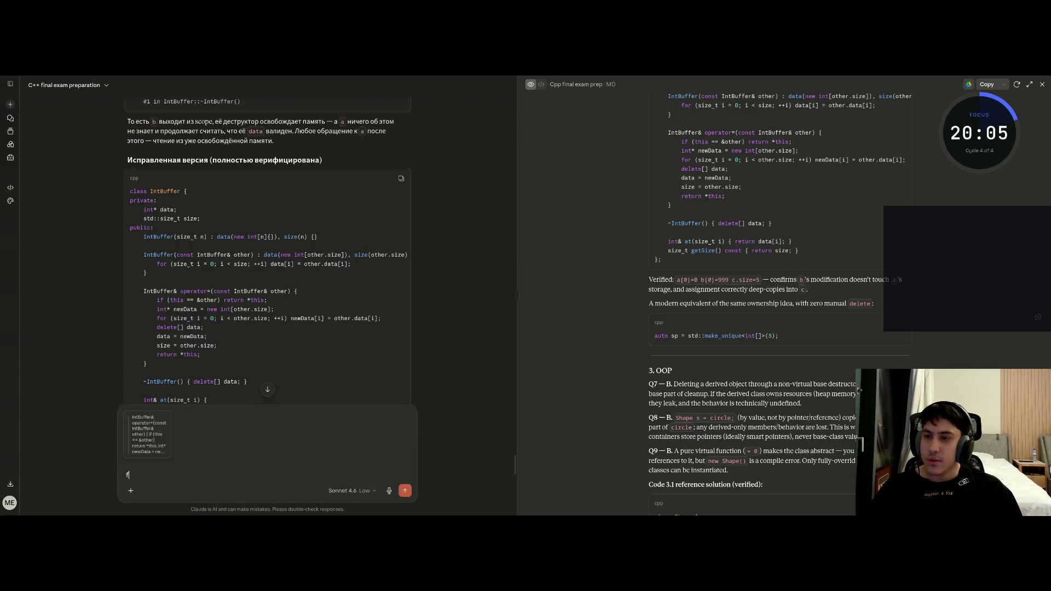
# Step: Send the question 'а это что?' and return to the code editor
pyautogui.press('BackSpace')
pyautogui.write('а это что')
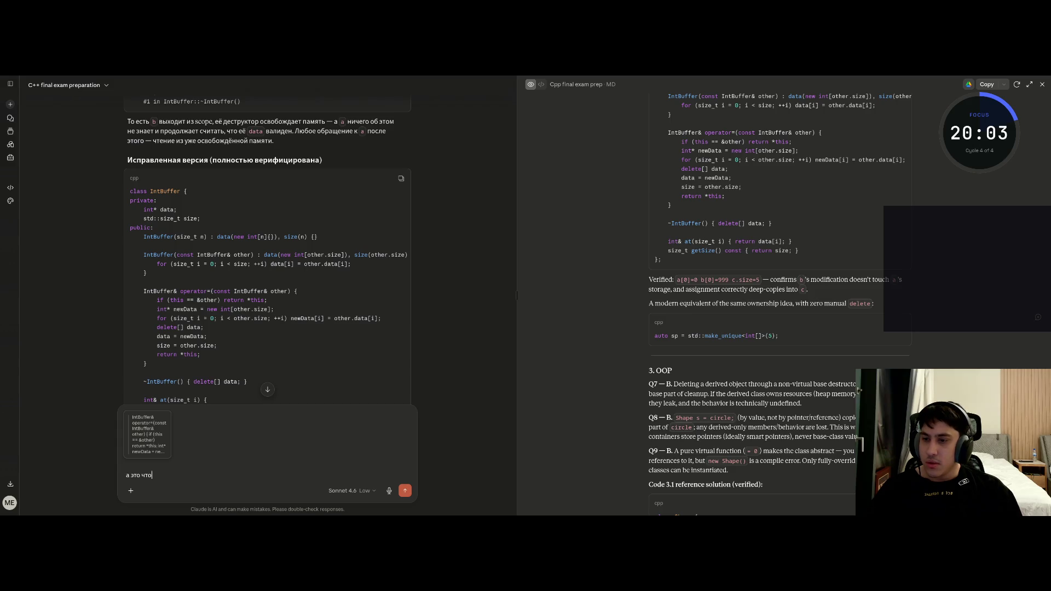
pyautogui.press('Return')
pyautogui.hotkey('alt', 'Tab')
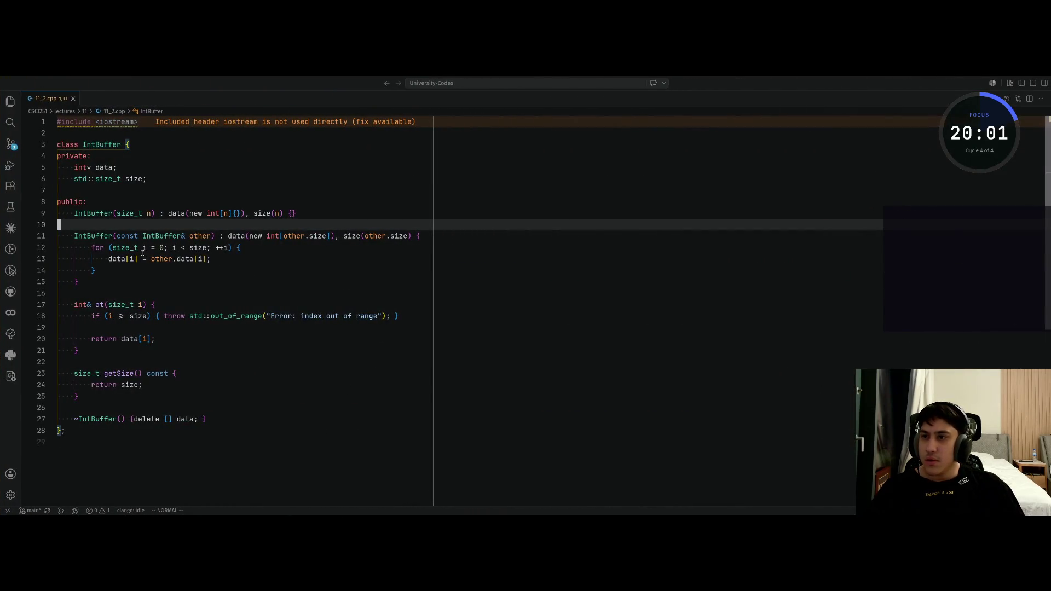
# Step: Cut the ~IntBuffer line, paste it after the copy constructor, and delete the leftover blank line
pyautogui.click(99, 421)
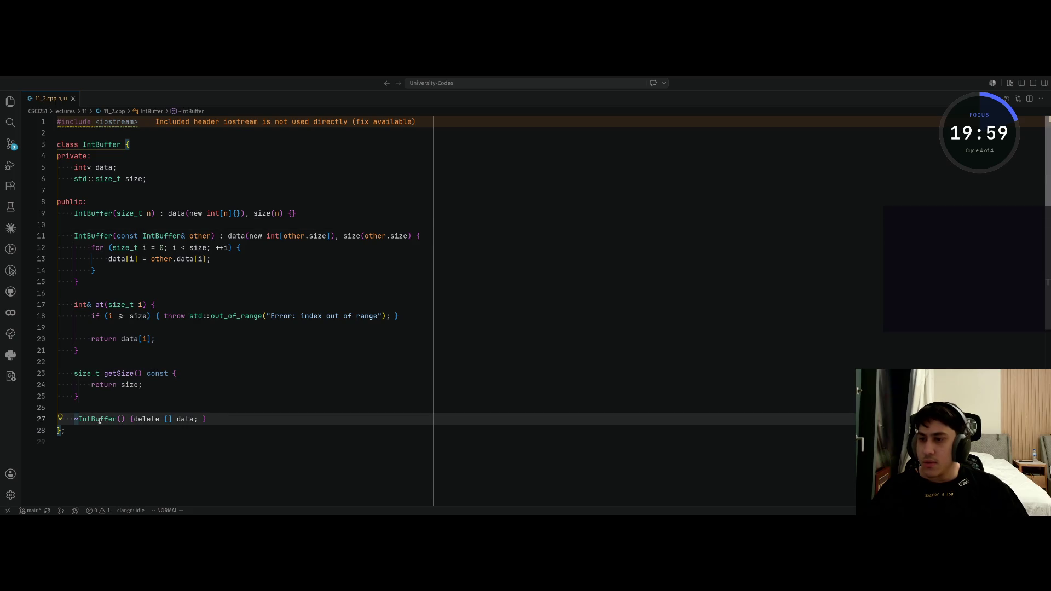
pyautogui.press('V')
pyautogui.press('d')
pyautogui.press('k')
pyautogui.press('k')
pyautogui.press('k')
pyautogui.press('p')
pyautogui.press('o')
pyautogui.press('Escape')
pyautogui.press('j')
pyautogui.press('j')
pyautogui.press('j')
pyautogui.press('k')
pyautogui.press('d')
pyautogui.press('d')
pyautogui.press('k')
pyautogui.press('k')
pyautogui.press('k')
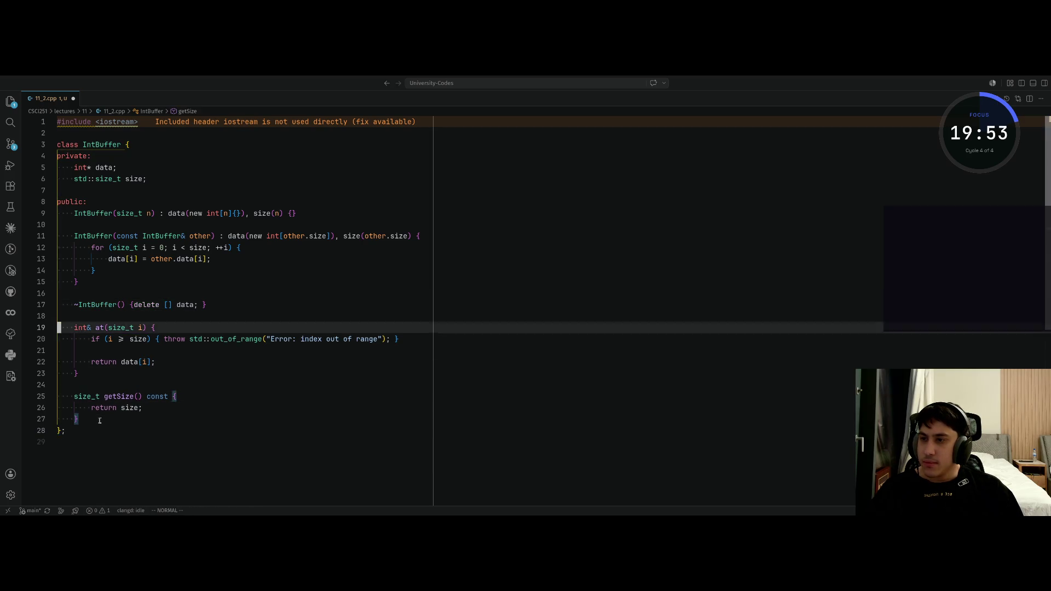
pyautogui.press('j')
pyautogui.press('j')
# Step: Open an empty line below the destructor for the assignment operator, then go to Claude
pyautogui.press('super+Tab')
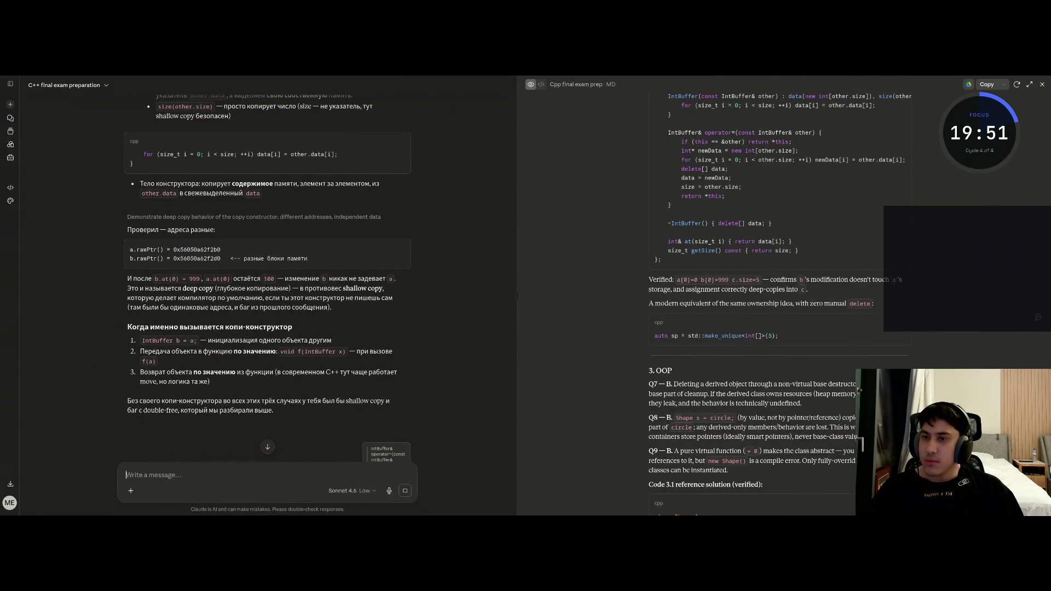
pyautogui.press('super+Tab')
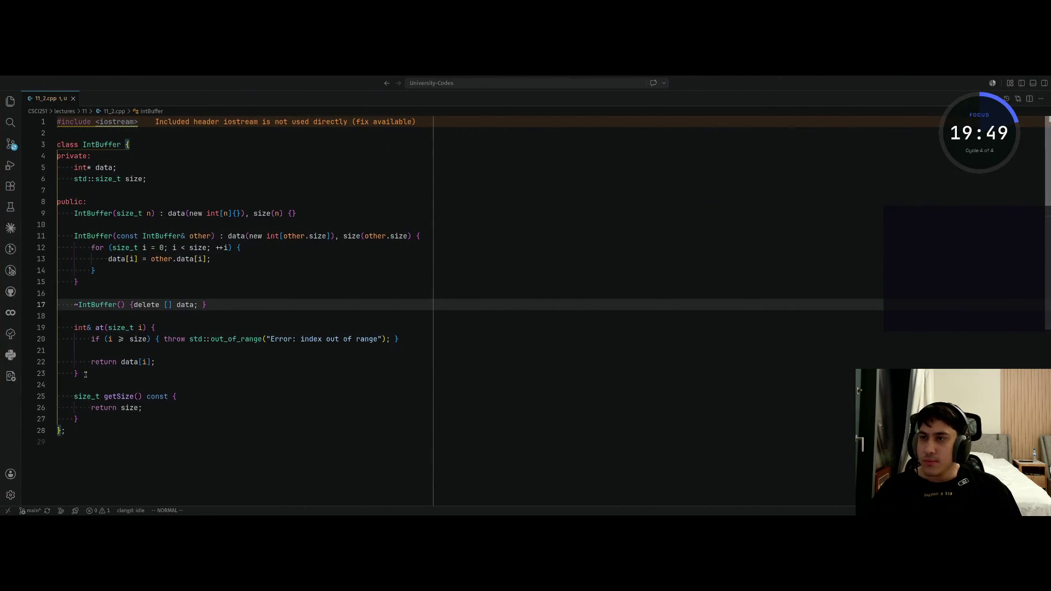
pyautogui.press('j')
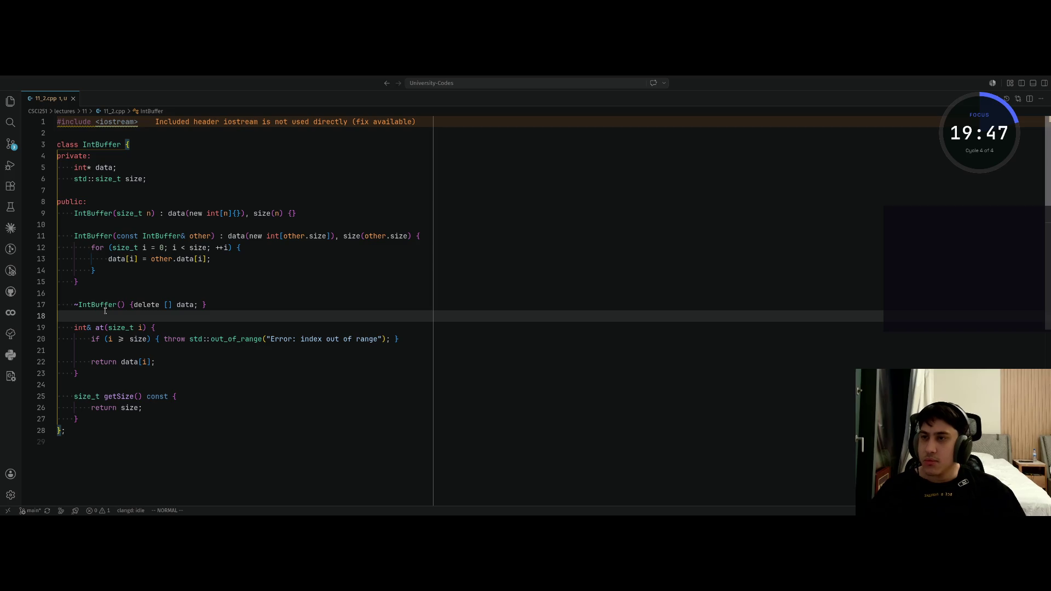
pyautogui.press('o')
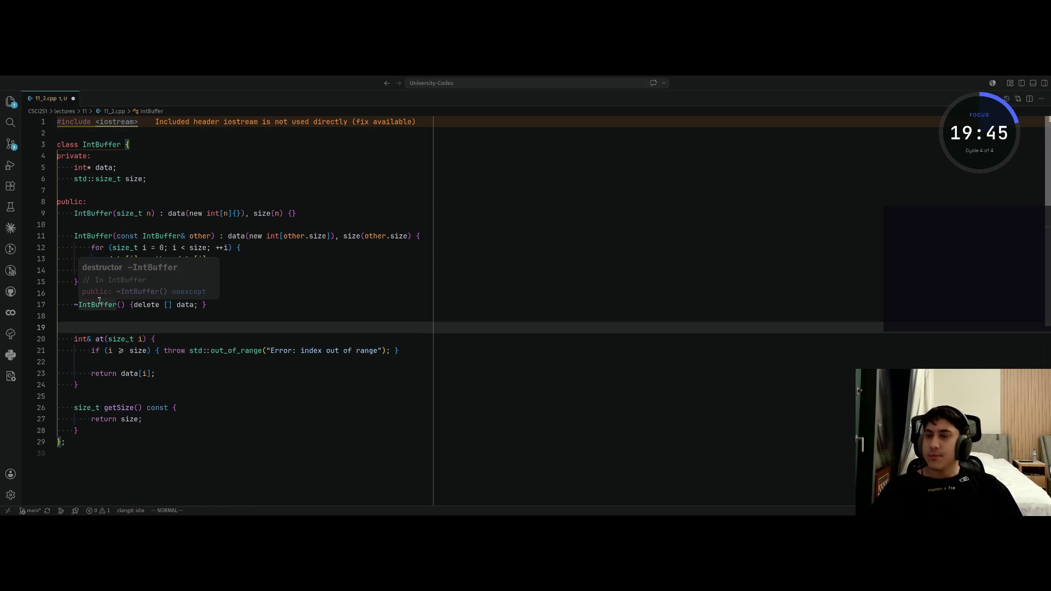
pyautogui.press('super+Tab')
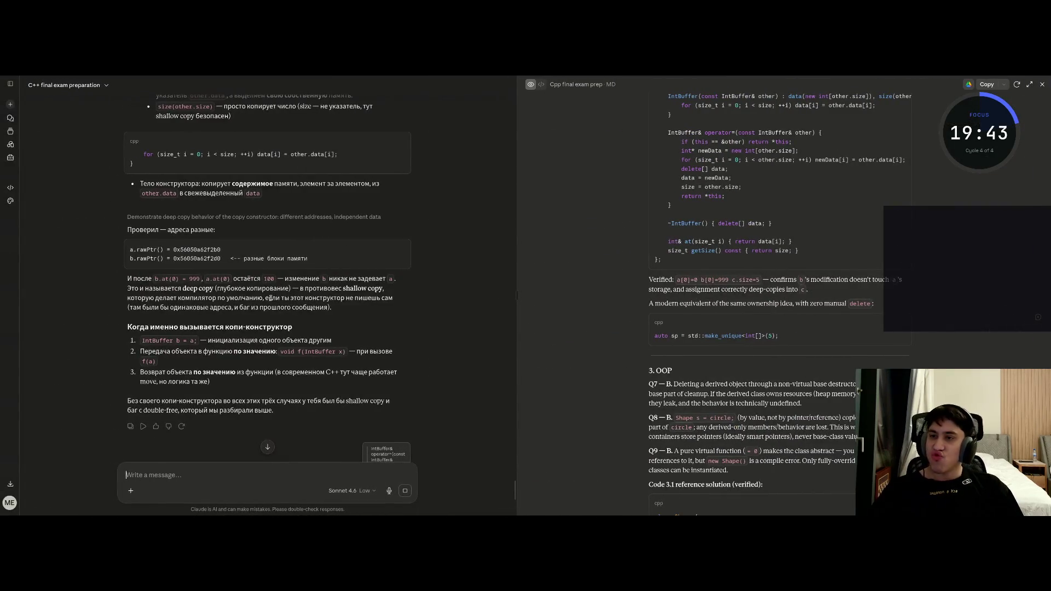
# Step: Read the copy-assignment explanation, highlighting operator='s const IntBuffer& parameter
pyautogui.scroll(-1, 275, 296)
pyautogui.scroll(-5, 275, 294)
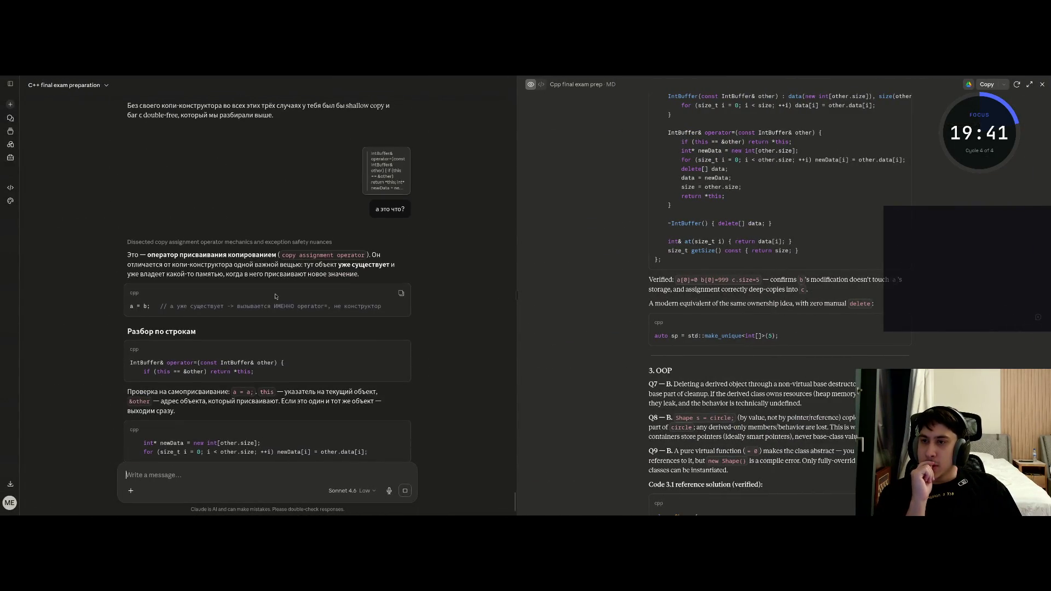
pyautogui.tripleClick(224, 256)
pyautogui.click(292, 278)
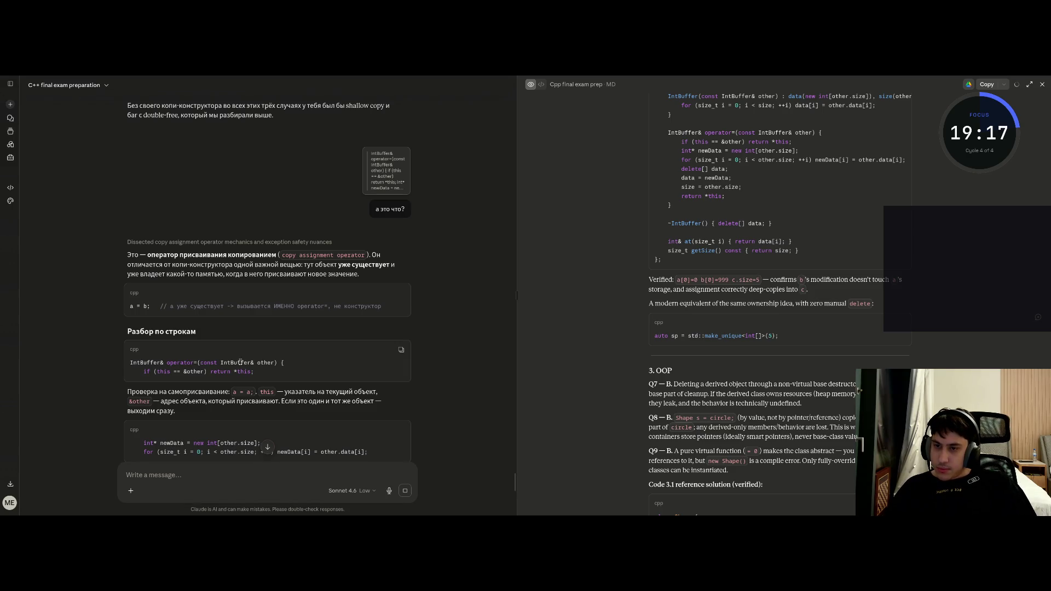
pyautogui.moveTo(204, 363); pyautogui.dragTo(272, 363)
pyautogui.click(168, 371)
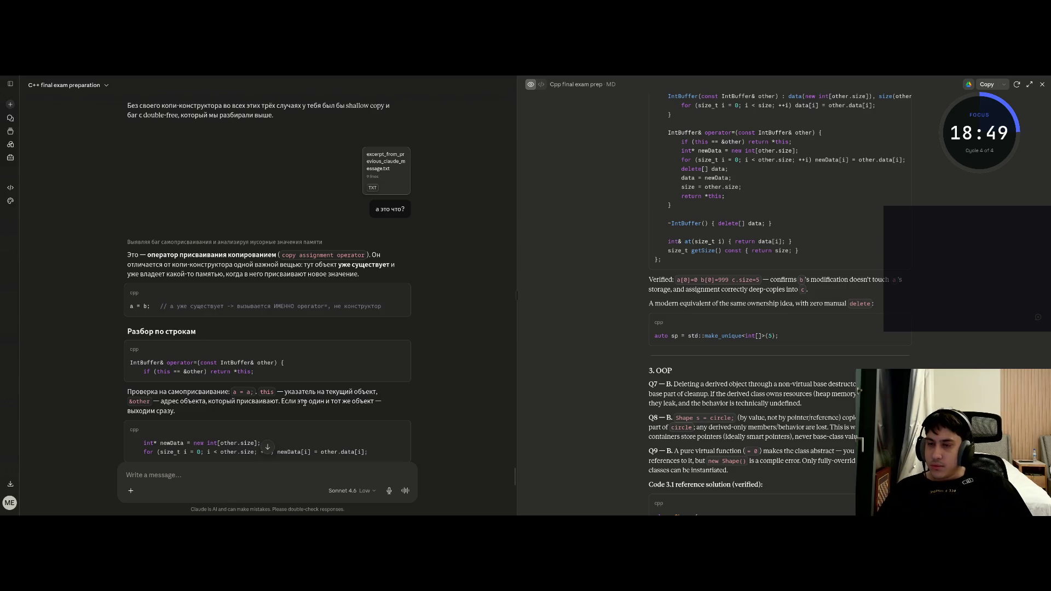
# Step: Scroll through the verified corrected IntBuffer class with operator=, destructor and bounds-checked at()
pyautogui.scroll(-1, 302, 403)
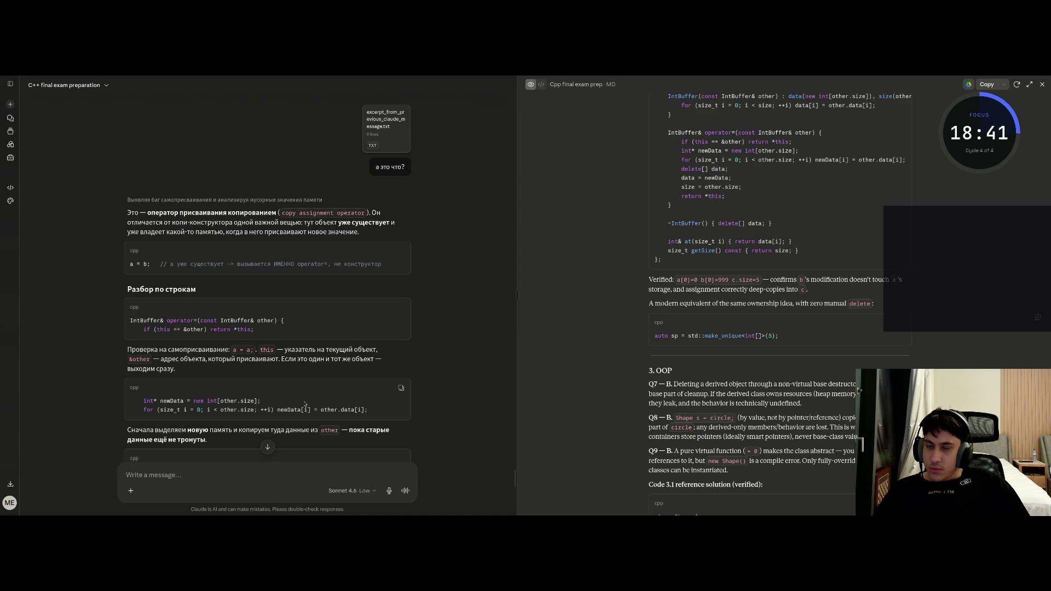
pyautogui.scroll(-1, 305, 404)
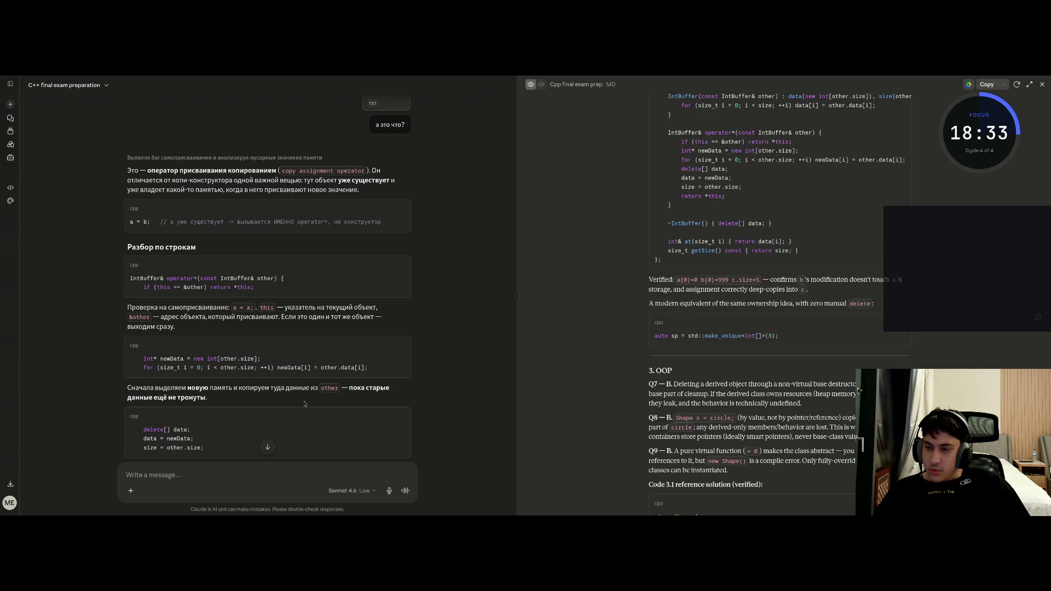
pyautogui.scroll(-3, 304, 404)
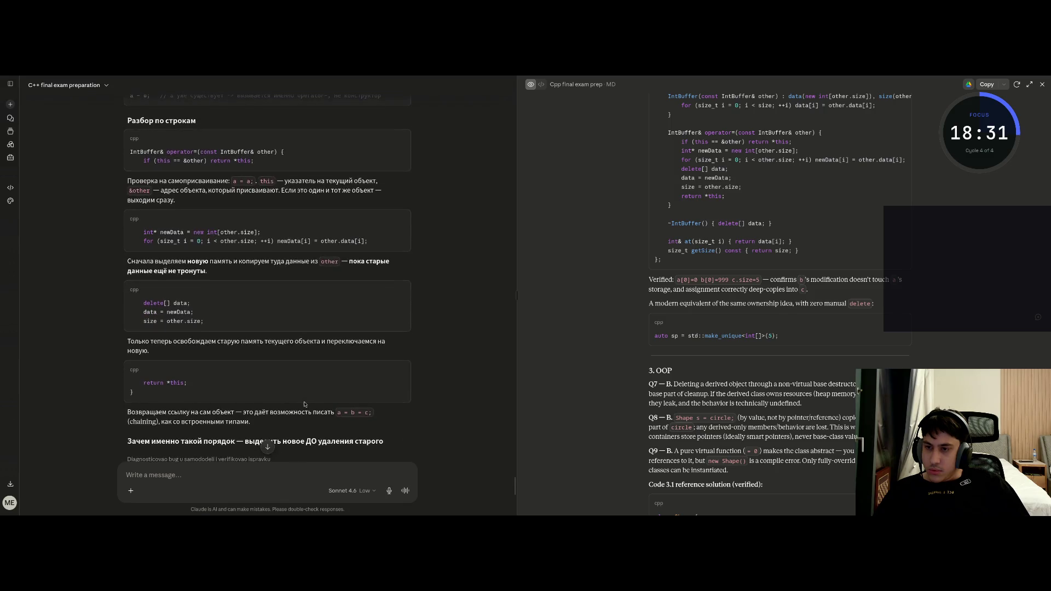
pyautogui.scroll(-3, 305, 404)
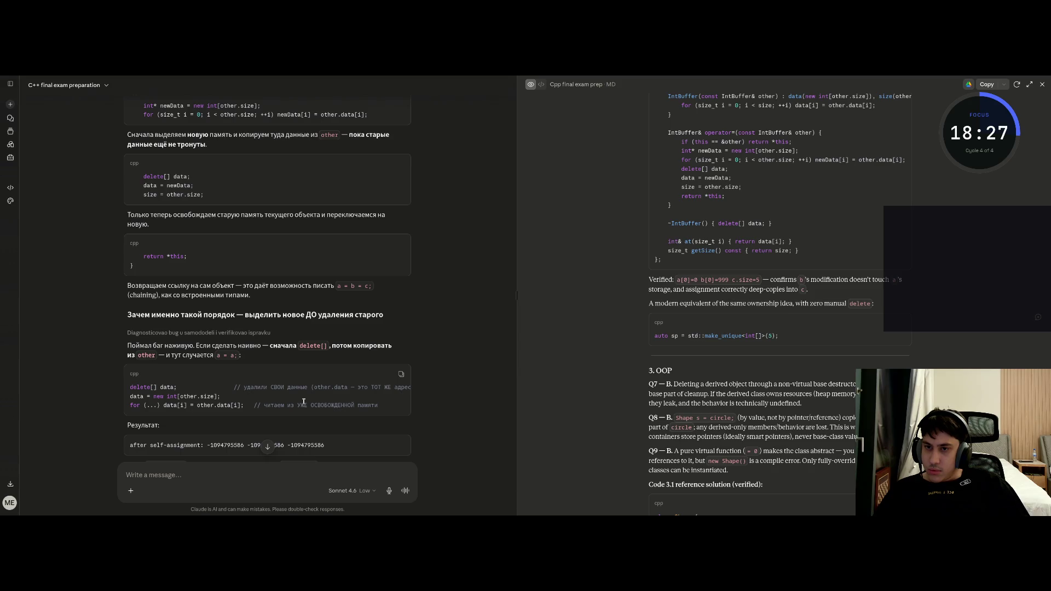
pyautogui.scroll(-7, 304, 403)
pyautogui.scroll(10, 304, 405)
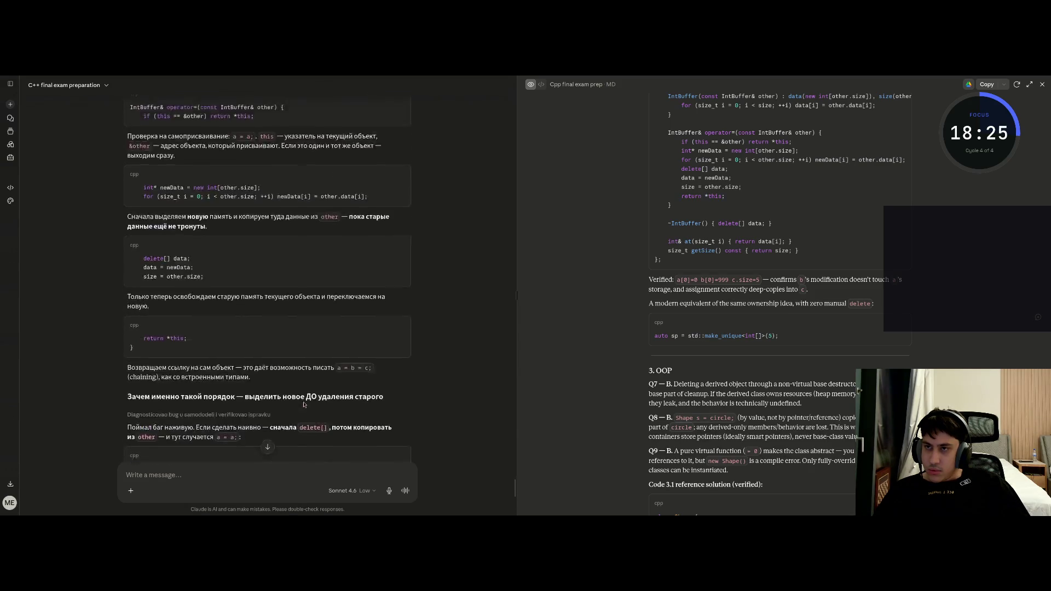
pyautogui.scroll(4, 305, 404)
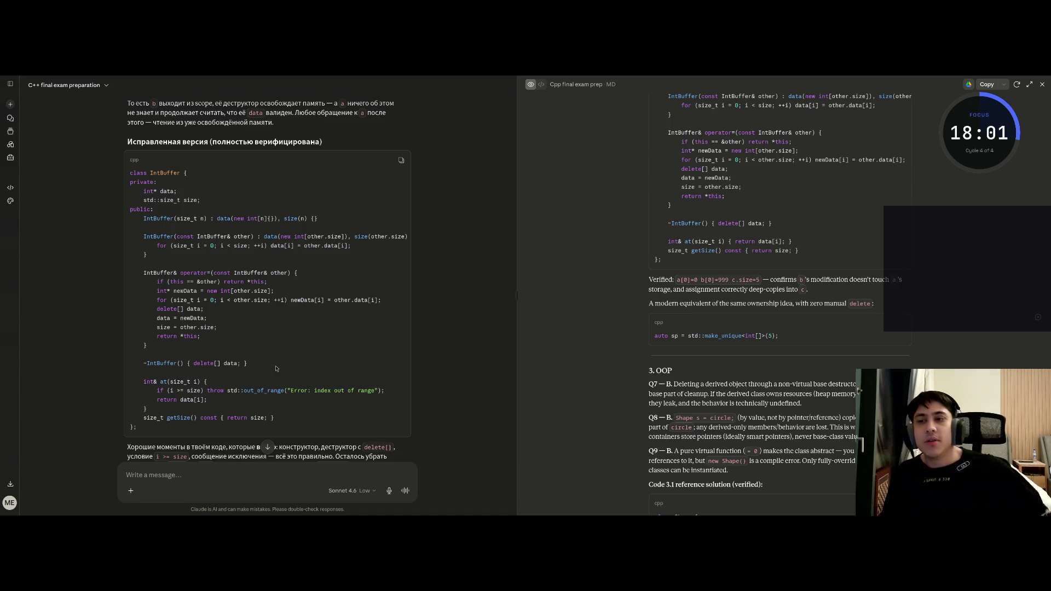
# Step: Select the 'if (this == &other) return *this;' line to study it, then return to VS Code
pyautogui.moveTo(268, 282); pyautogui.dragTo(154, 281)
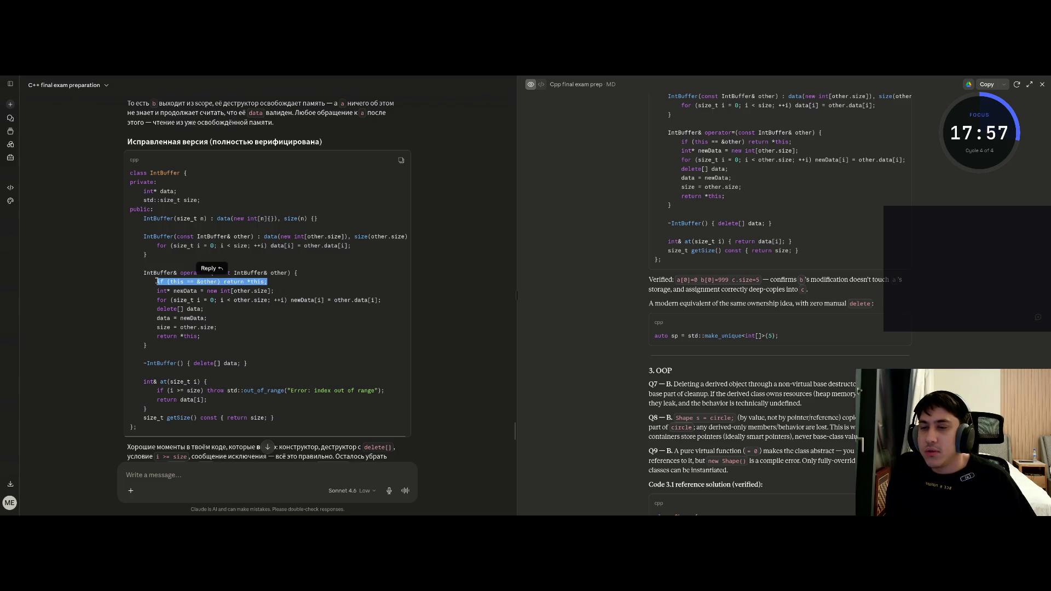
pyautogui.click(176, 281)
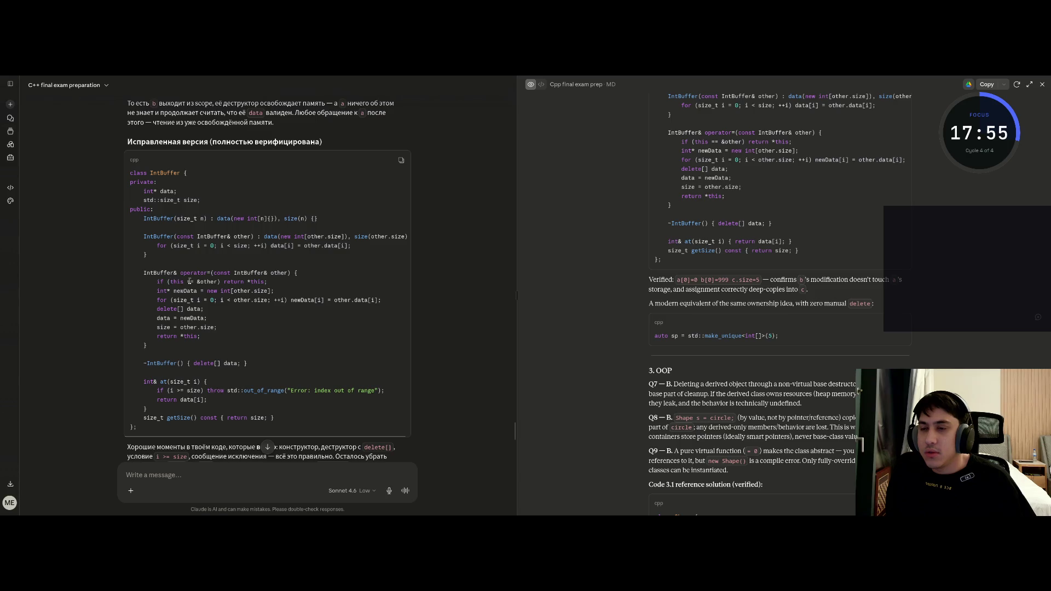
pyautogui.moveTo(267, 281)
pyautogui.mouseDown()
pyautogui.moveTo(149, 274)
pyautogui.moveTo(157, 281)
pyautogui.mouseUp()
pyautogui.click(307, 285)
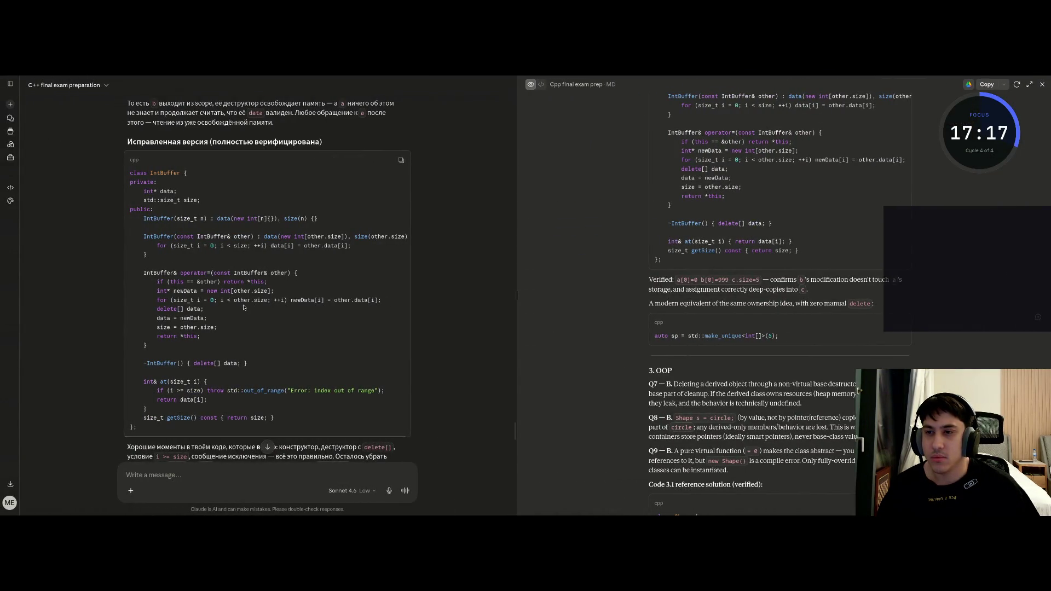
pyautogui.hotkey('ctrl', 'Right')
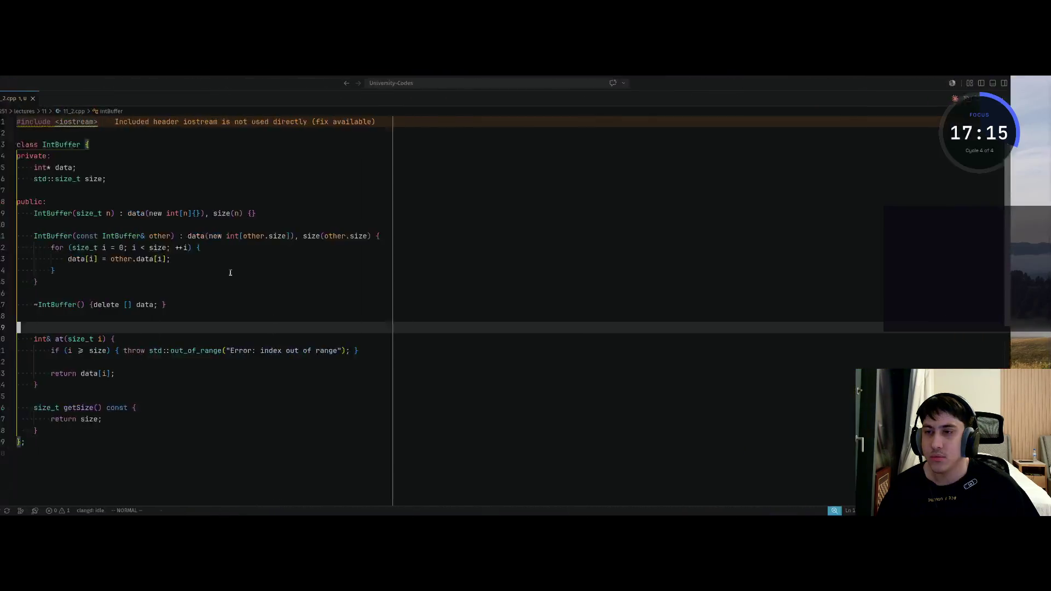
# Step: Open blank lines above the destructor and enter the return type IntBuffer on line 17
pyautogui.click(141, 310)
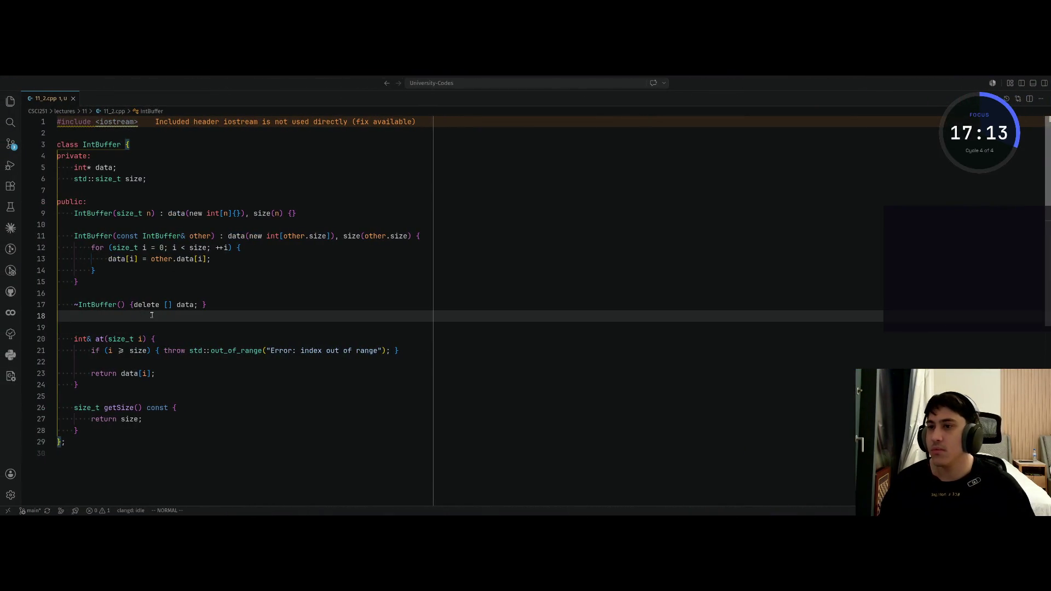
pyautogui.press('k')
pyautogui.hotkey('shift', 'o')
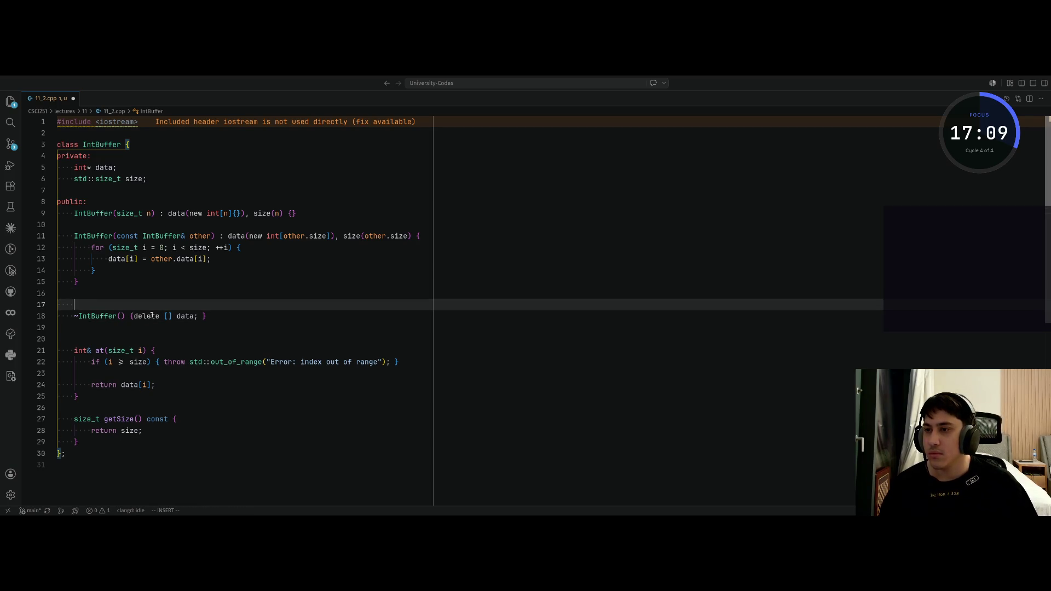
pyautogui.press('Return')
pyautogui.press('Up')
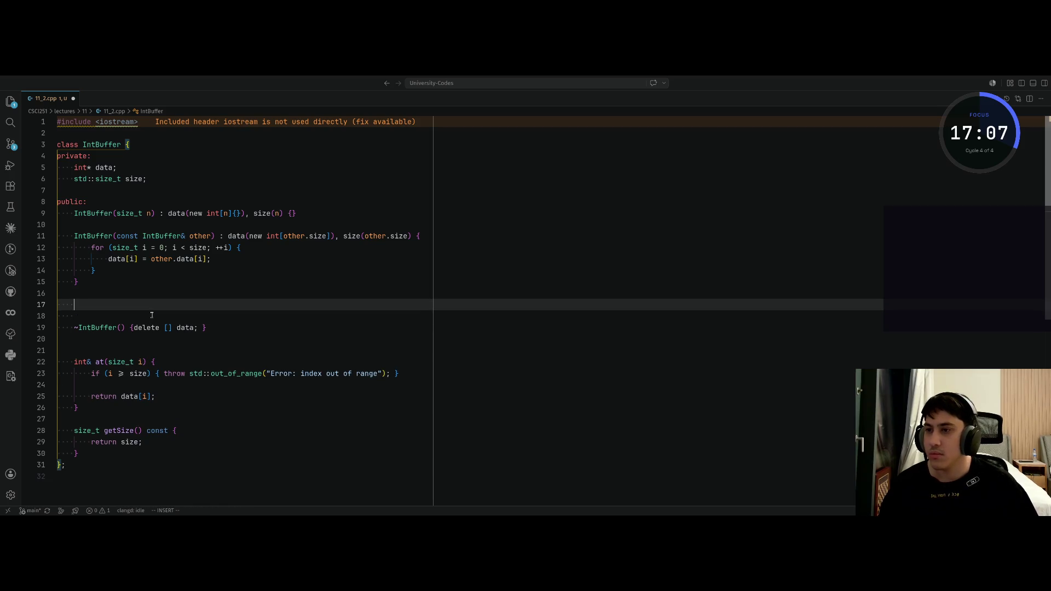
pyautogui.write('Int')
pyautogui.press('BackSpace')
pyautogui.press('BackSpace')
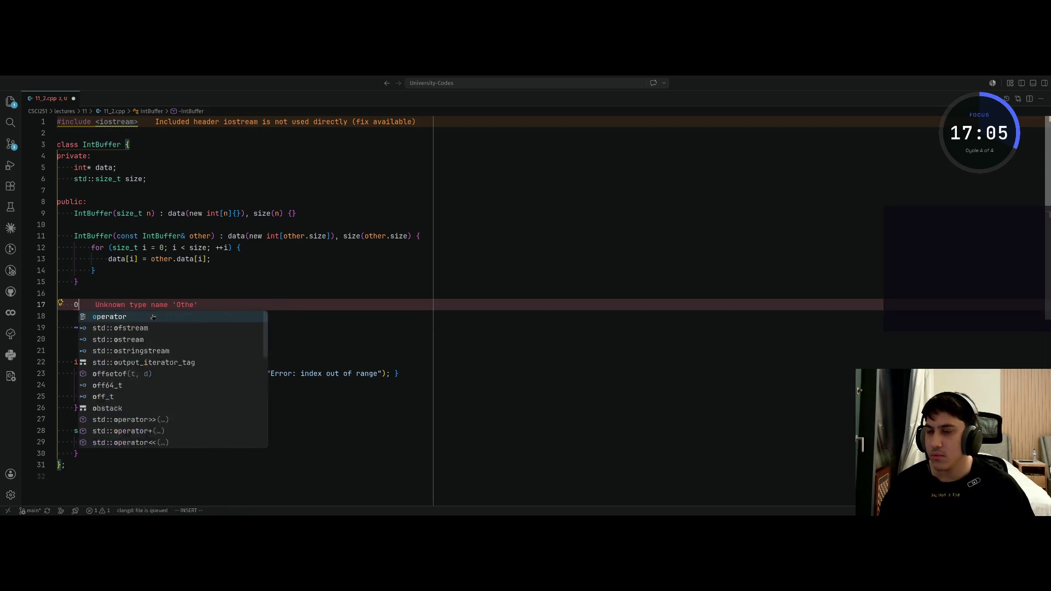
pyautogui.press('BackSpace')
pyautogui.press('Tab')
pyautogui.press('BackSpace')
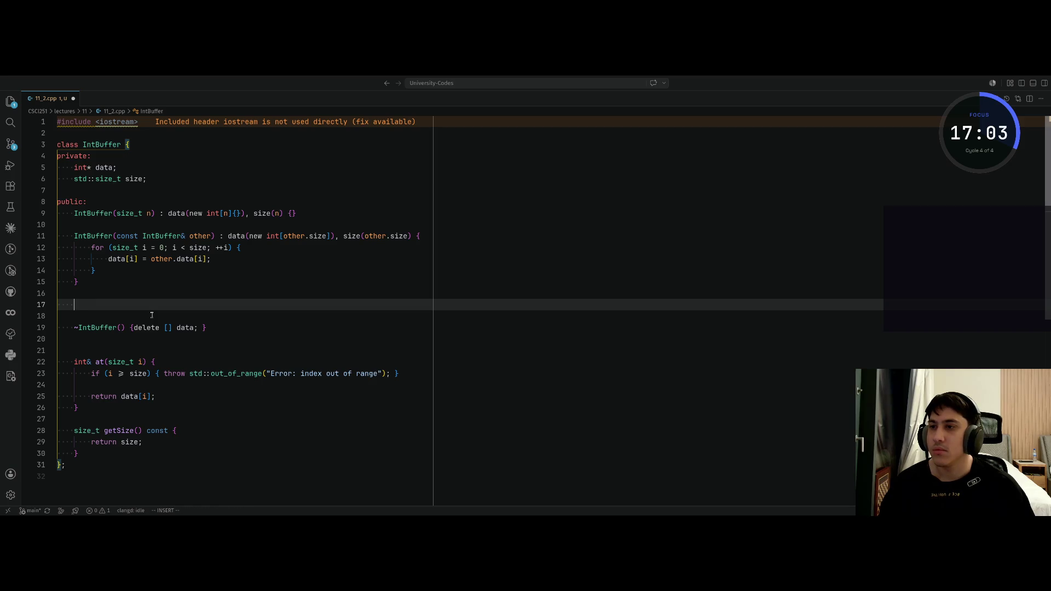
pyautogui.write('nt')
pyautogui.press('Tab')
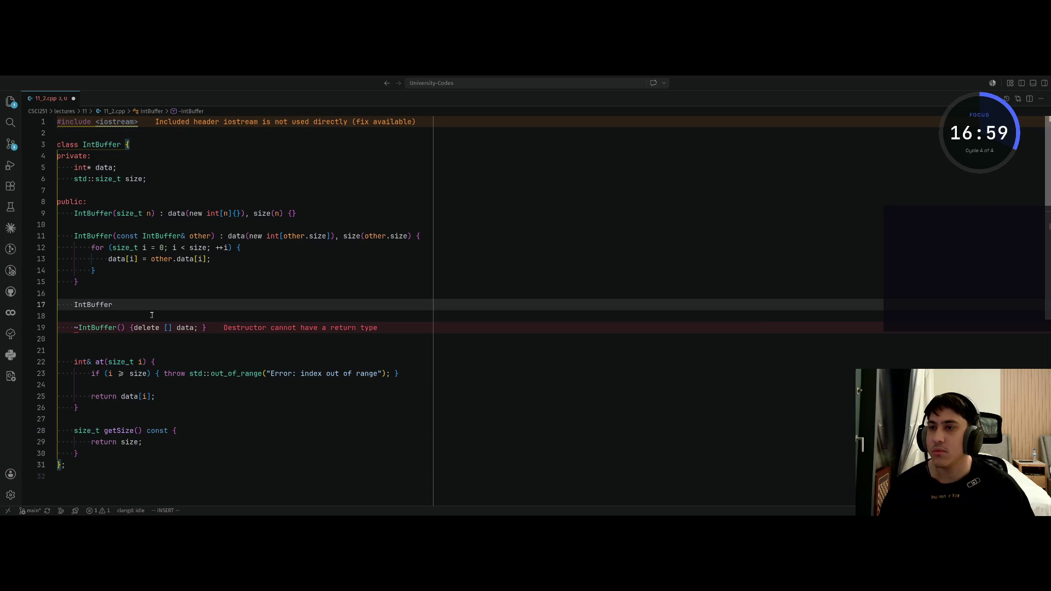
# Step: Finish the declaration 'IntBuffer& operator=(const IntBuffer& other) {' and open its empty body
pyautogui.hotkey('alt', 'Tab')
pyautogui.hotkey('alt', 'Tab')
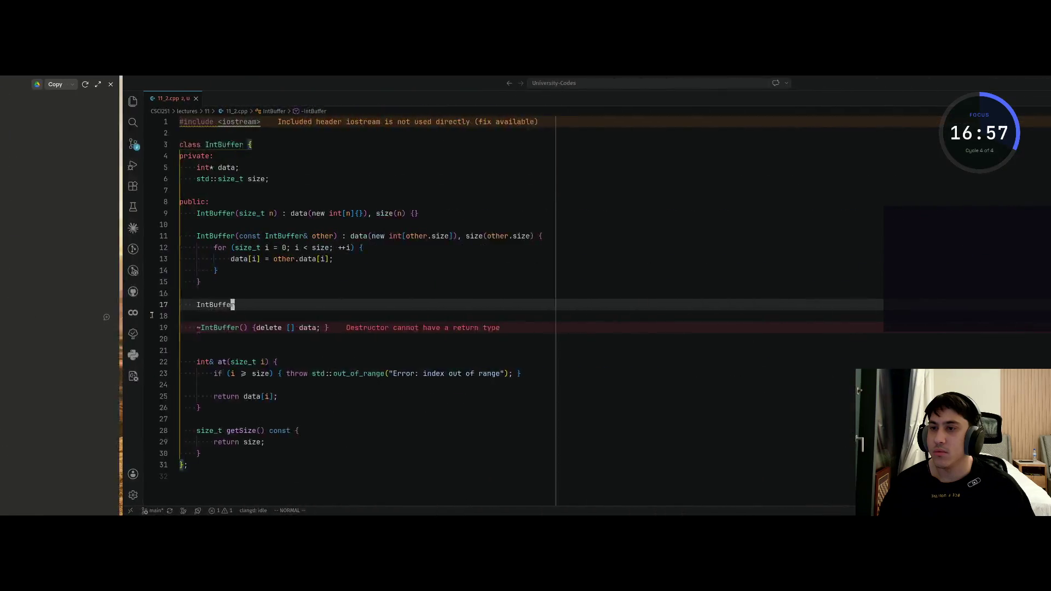
pyautogui.write('A&')
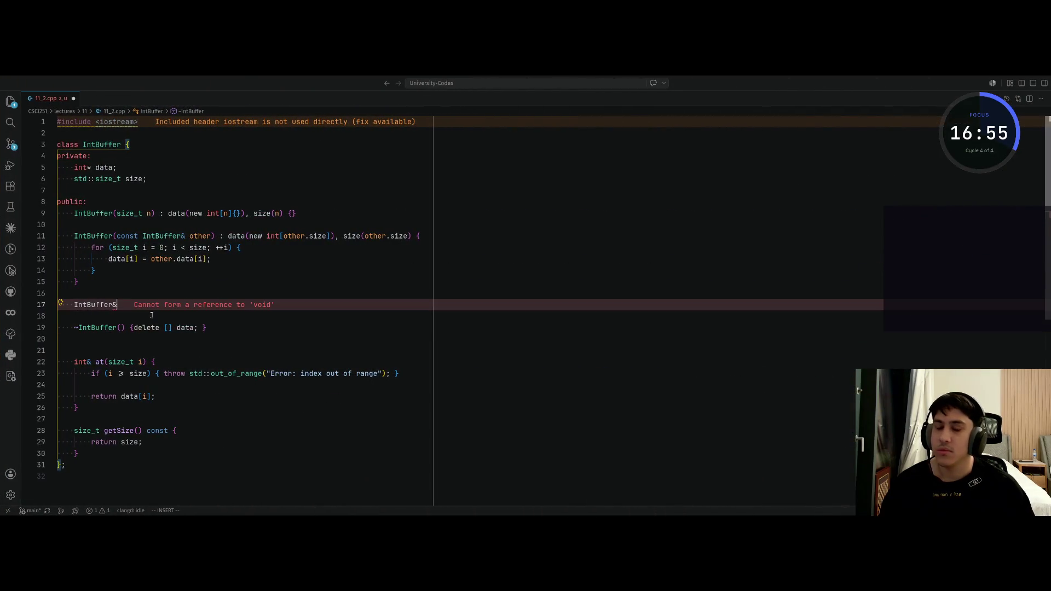
pyautogui.write('(')
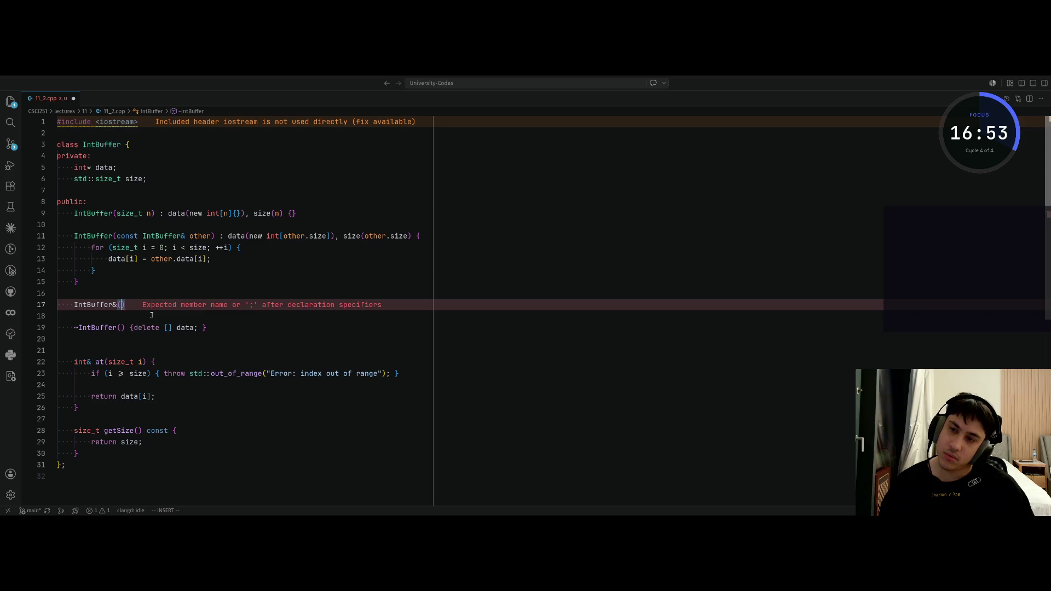
pyautogui.hotkey('alt', 'Tab')
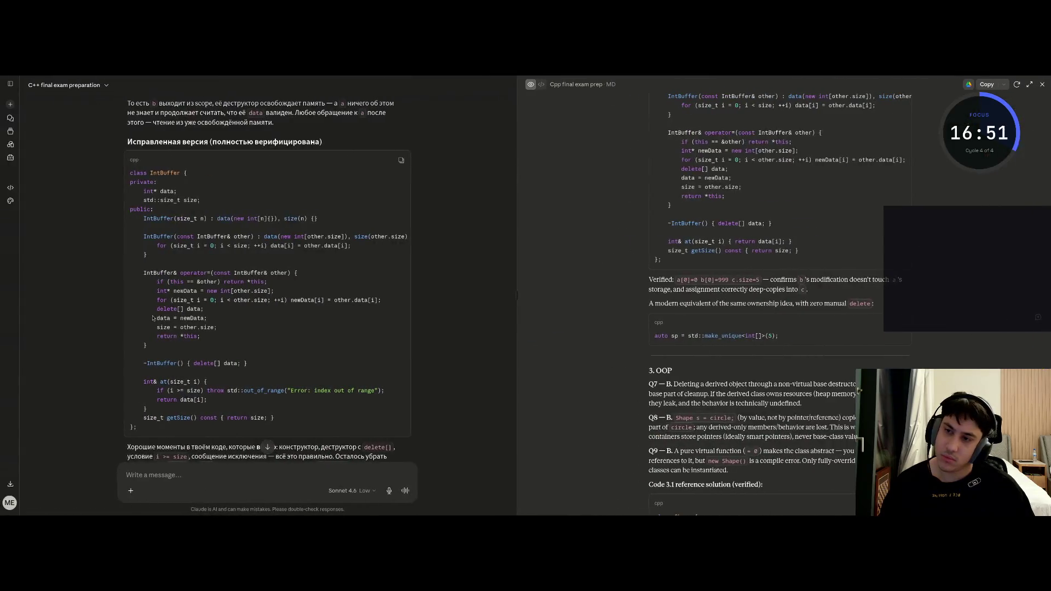
pyautogui.hotkey('alt', 'Tab')
pyautogui.press('BackSpace')
pyautogui.write('o')
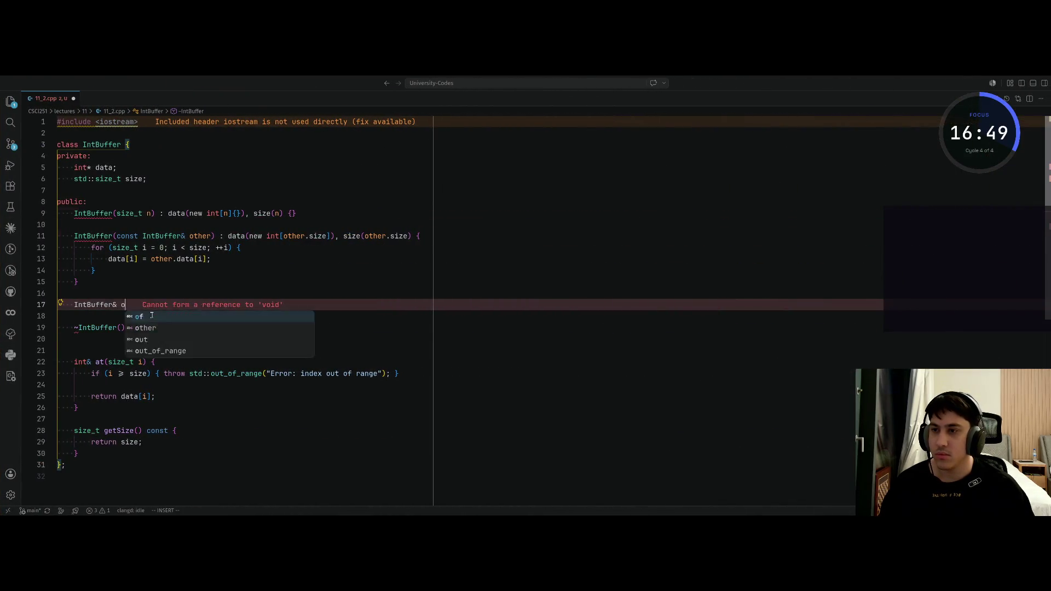
pyautogui.write('perator=')
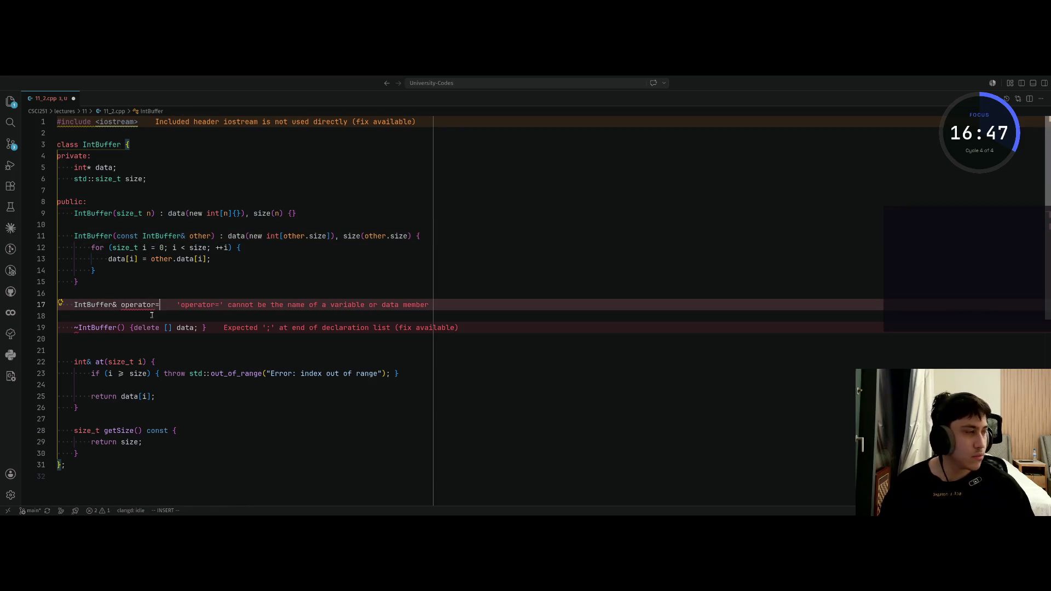
pyautogui.press('super+Left')
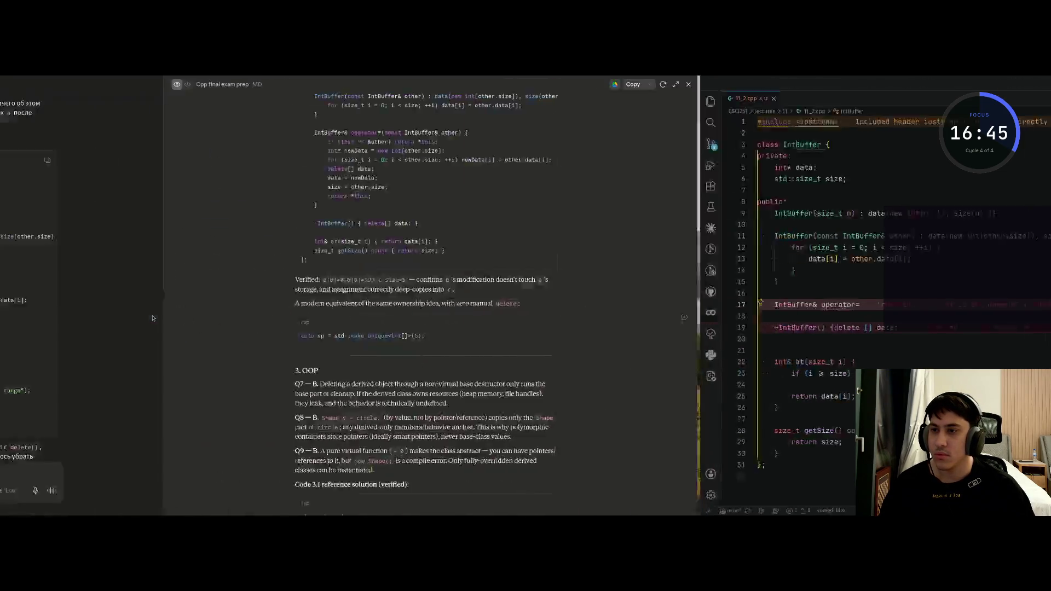
pyautogui.press('super+Right')
pyautogui.write('(')
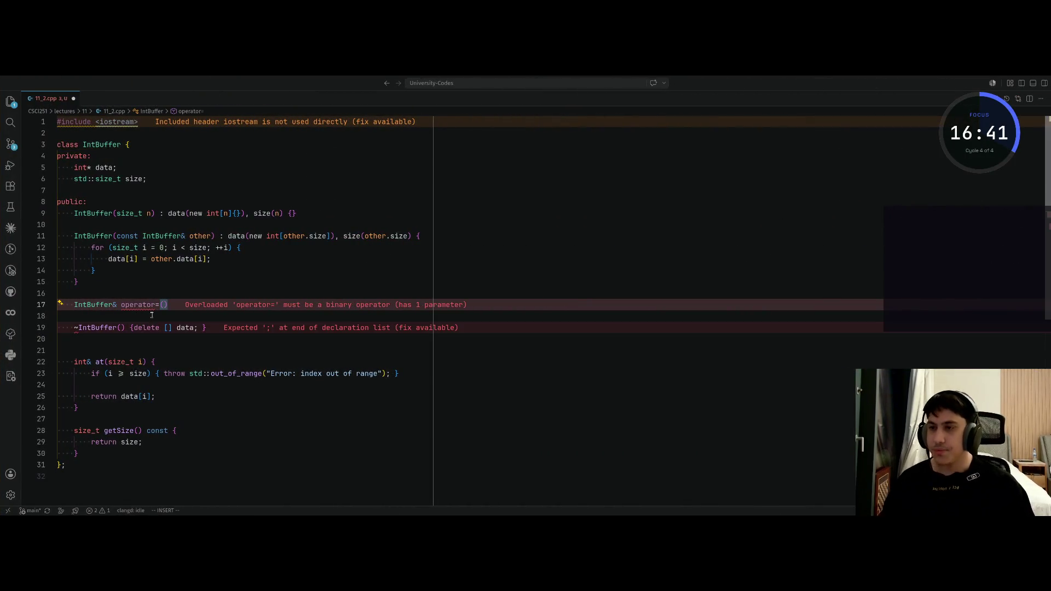
pyautogui.write('const In')
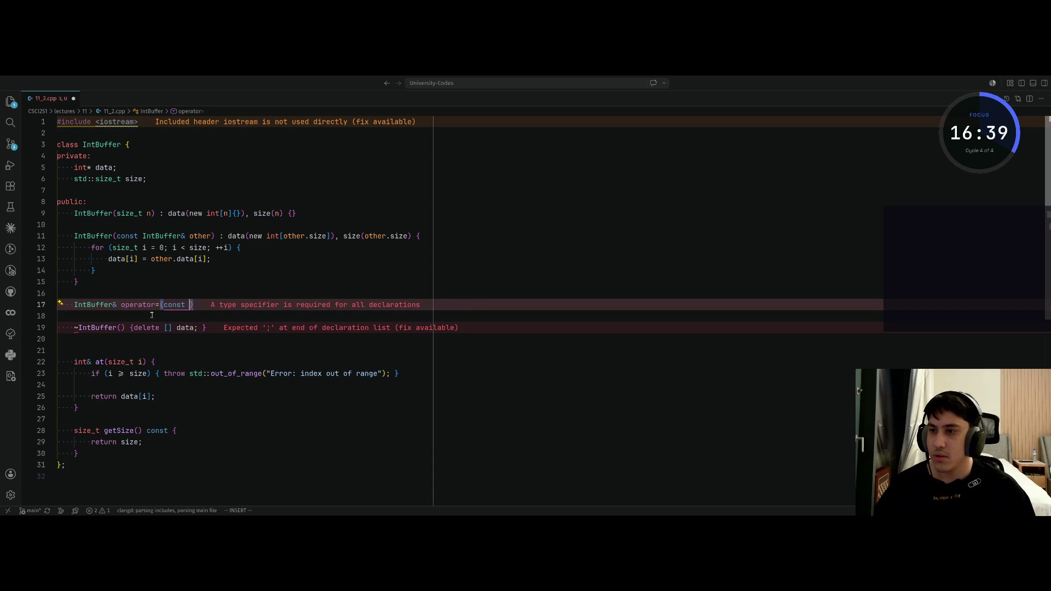
pyautogui.press('Tab')
pyautogui.write('& ')
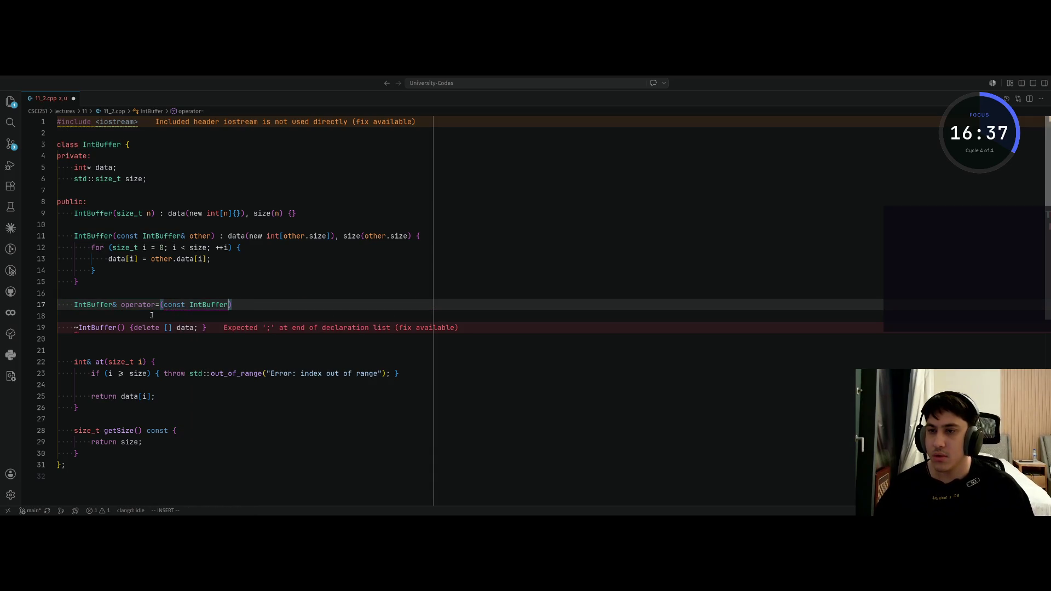
pyautogui.write('other)')
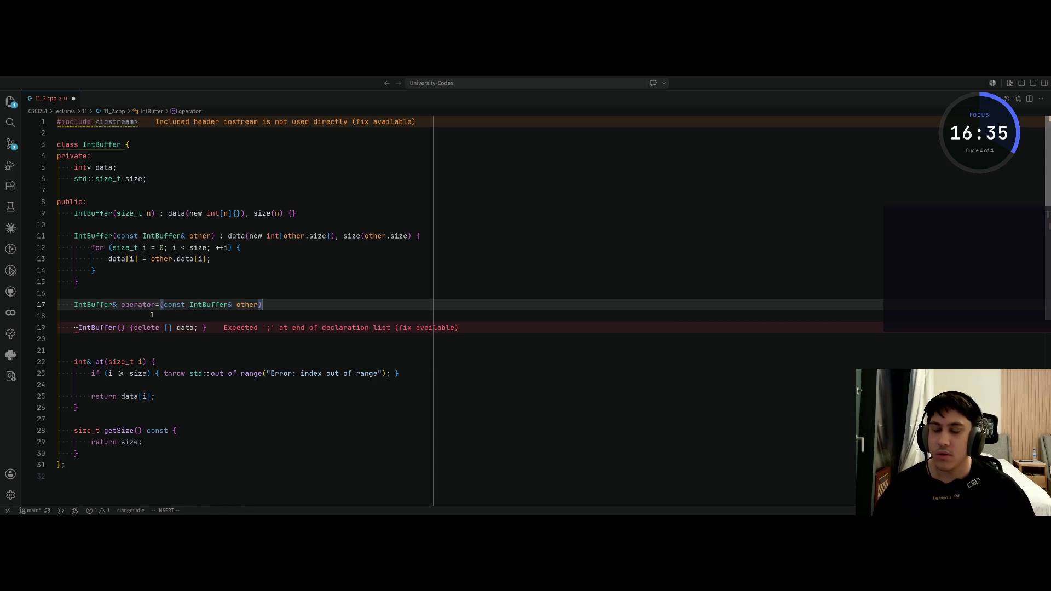
pyautogui.write(' {')
pyautogui.press('Return')
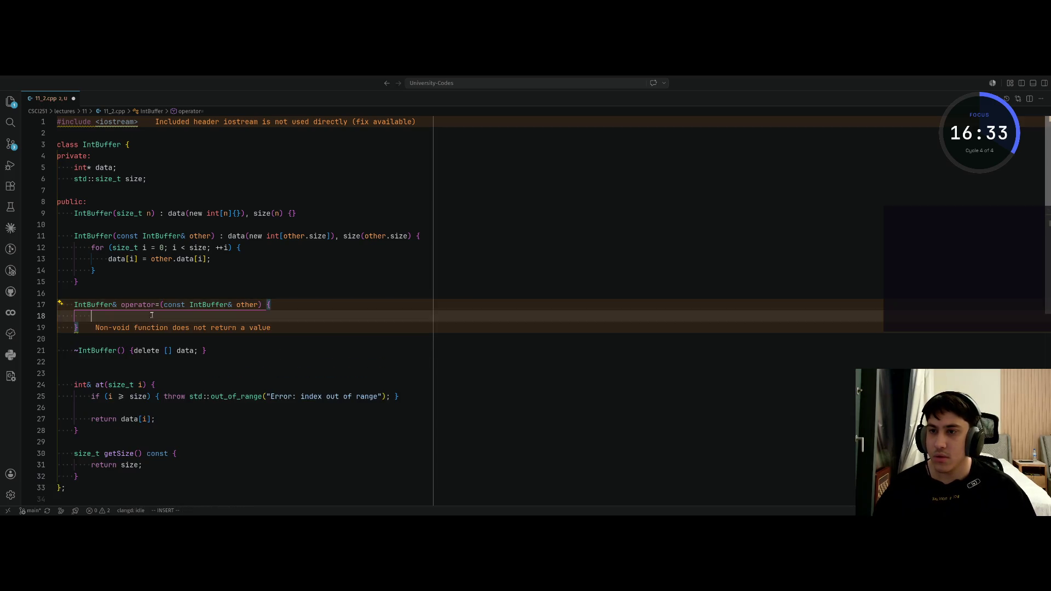
pyautogui.press('super+Left')
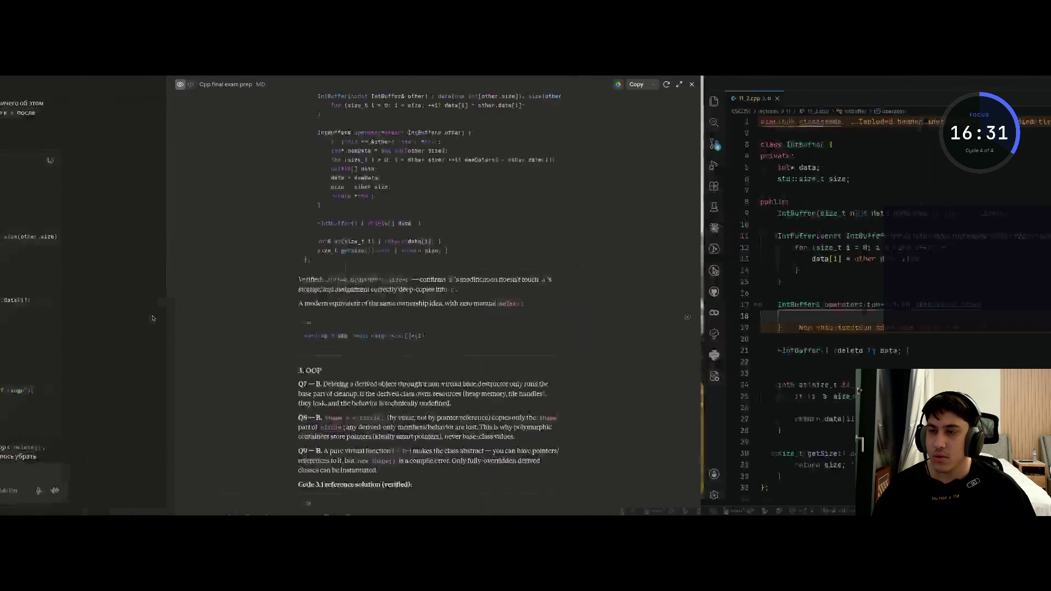
# Step: Write the guard 'if (this == &other) { return *this' on line 18
pyautogui.press('super+Right')
pyautogui.write('if')
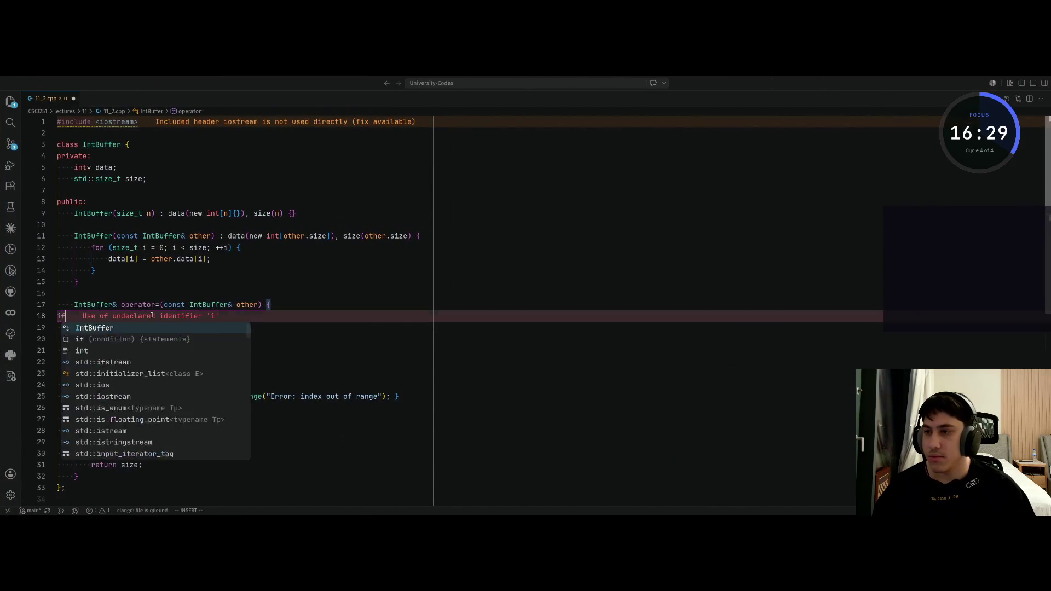
pyautogui.write(' (this')
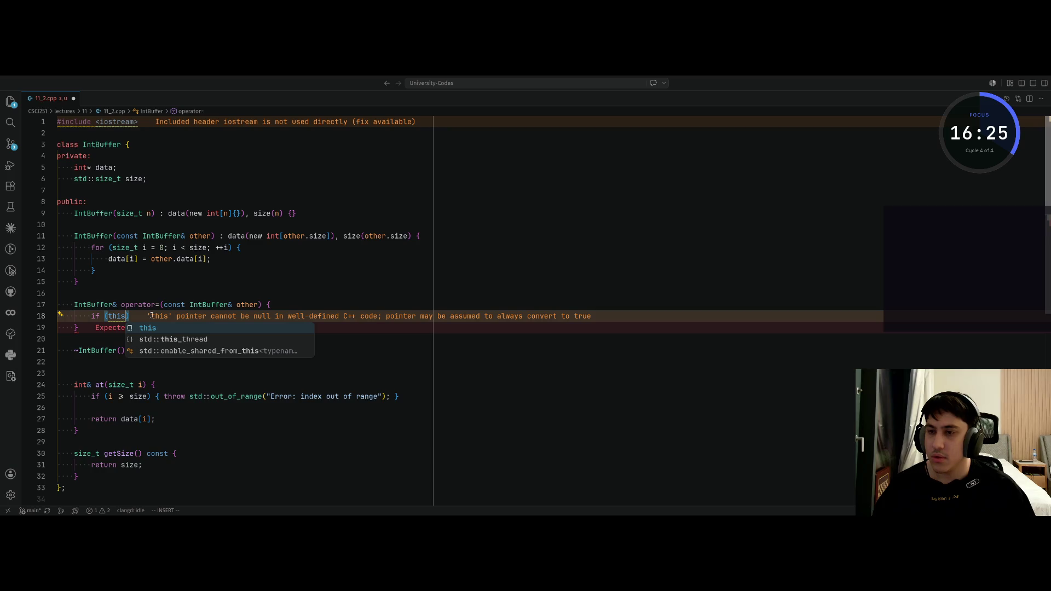
pyautogui.write(' == ')
pyautogui.write('&other')
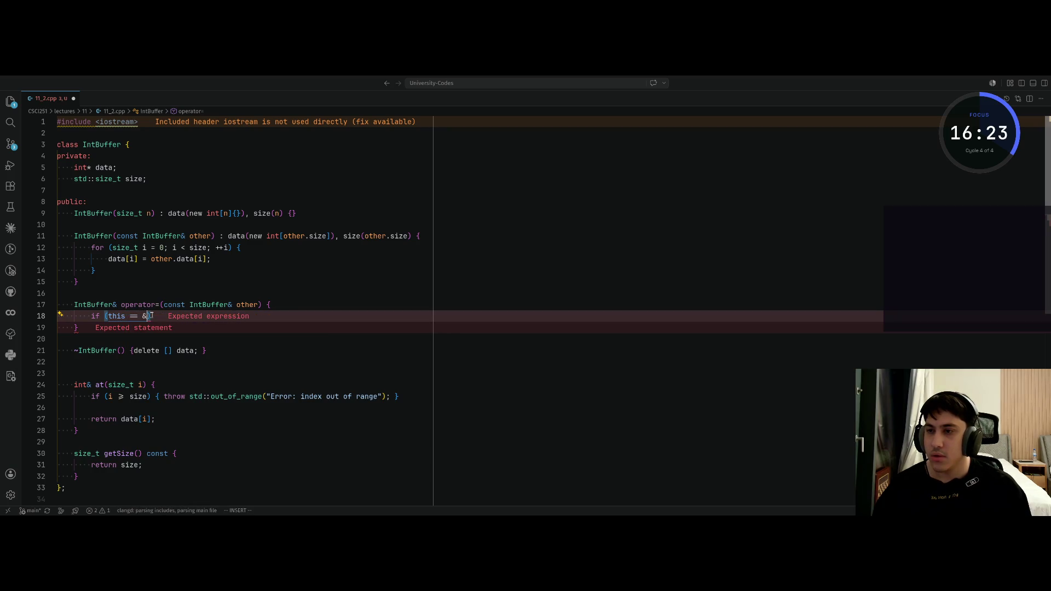
pyautogui.write(') ')
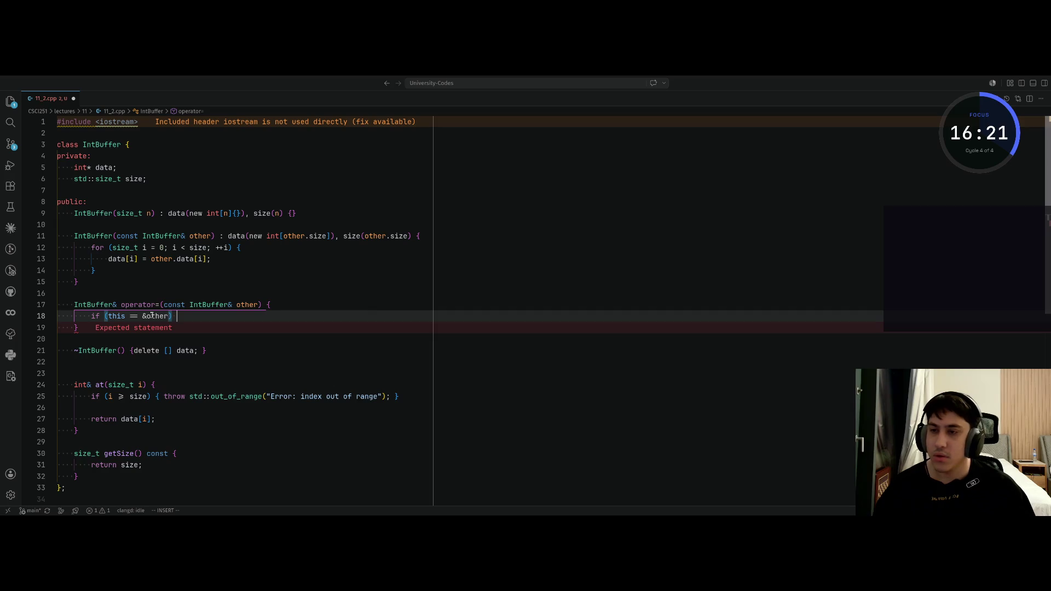
pyautogui.write('{ retur')
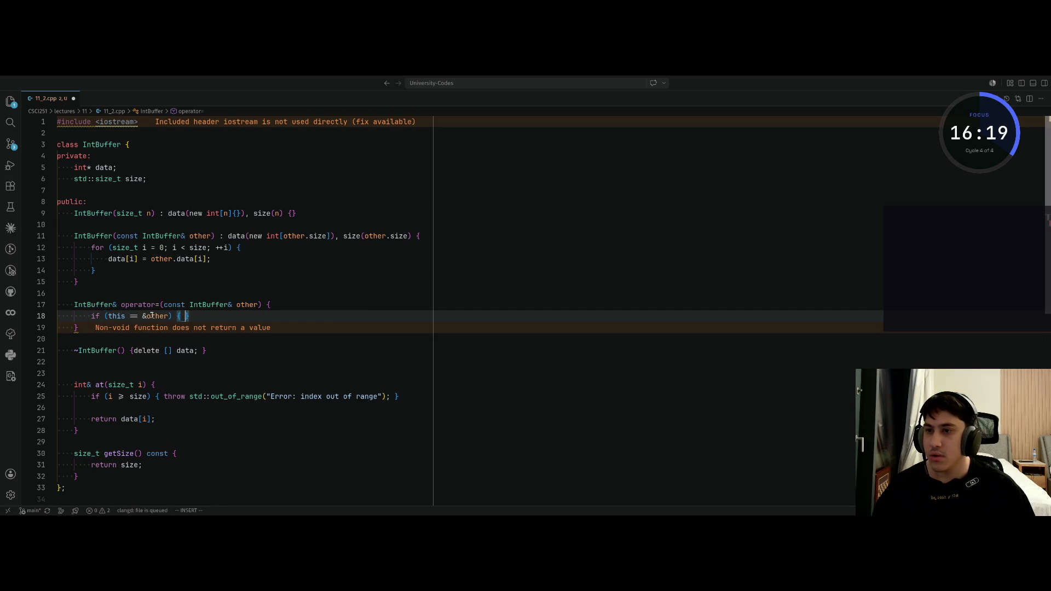
pyautogui.write('n true')
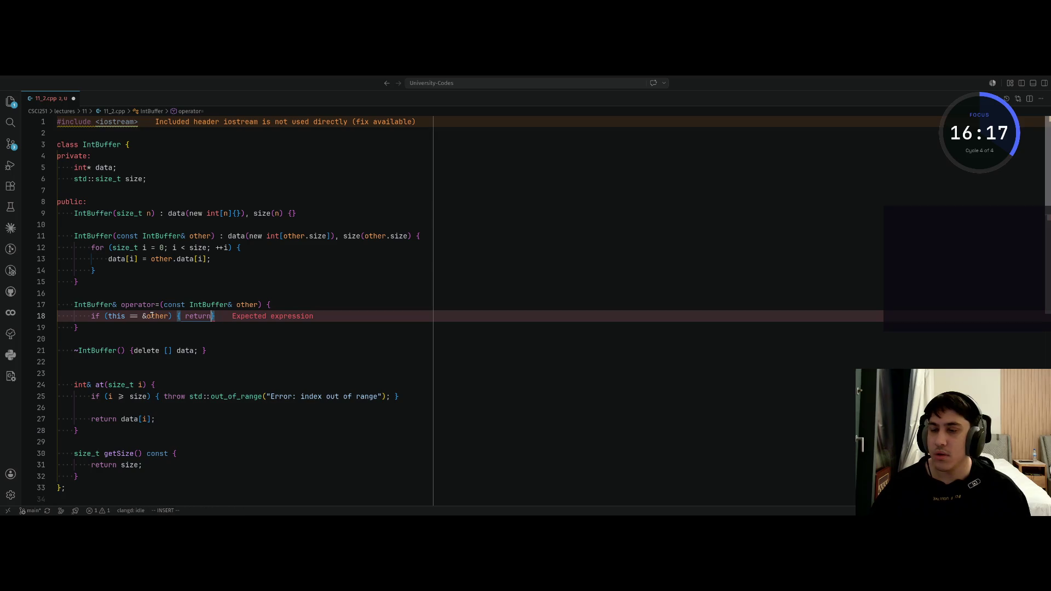
pyautogui.press('BackSpace')
pyautogui.press('BackSpace')
pyautogui.press('BackSpace')
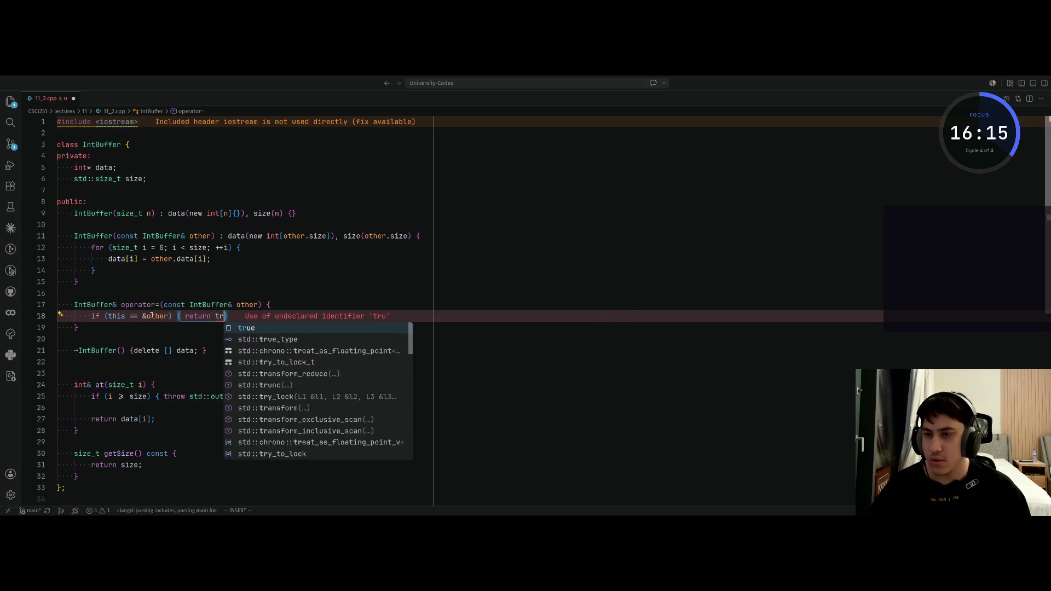
pyautogui.write('*this')
pyautogui.press('Escape')
# Step: Check the guard against the chat's reference code and open fresh lines below it
pyautogui.hotkey('ctrl', 'Left')
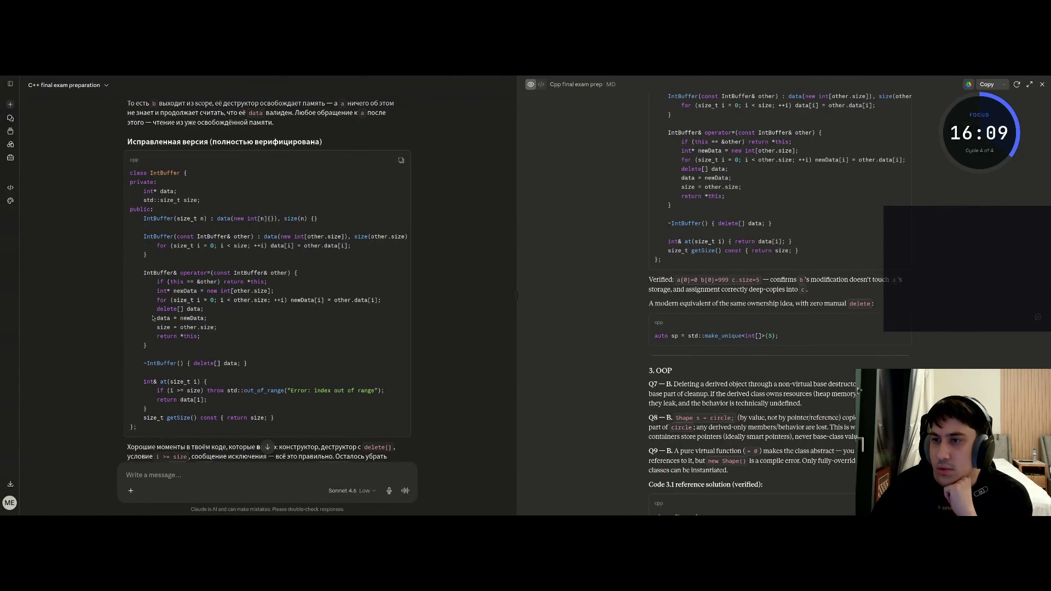
pyautogui.hotkey('ctrl', 'Right')
pyautogui.hotkey('ctrl', 'Left')
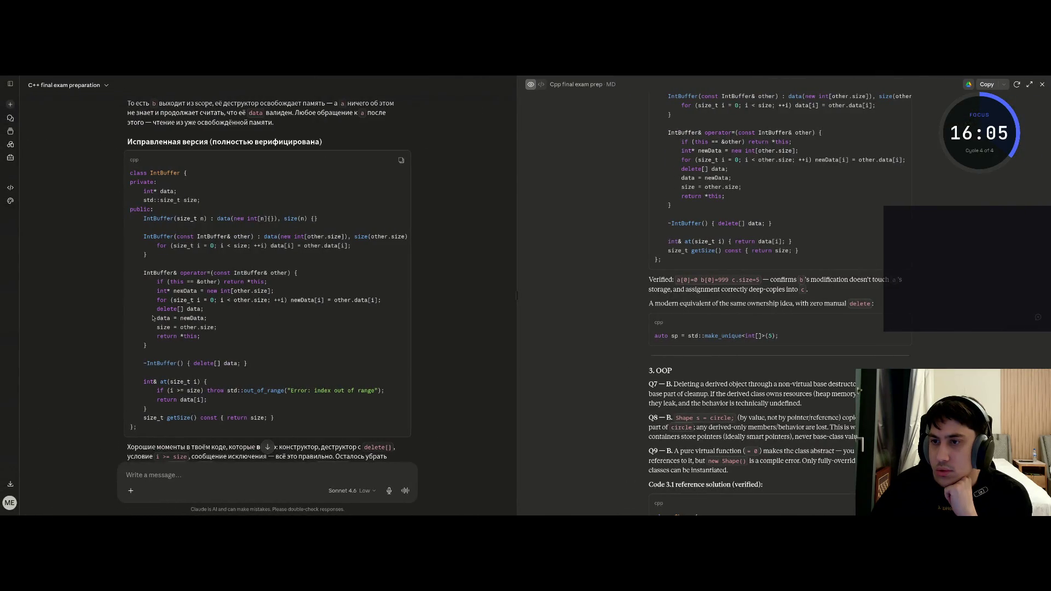
pyautogui.hotkey('ctrl', 'Right')
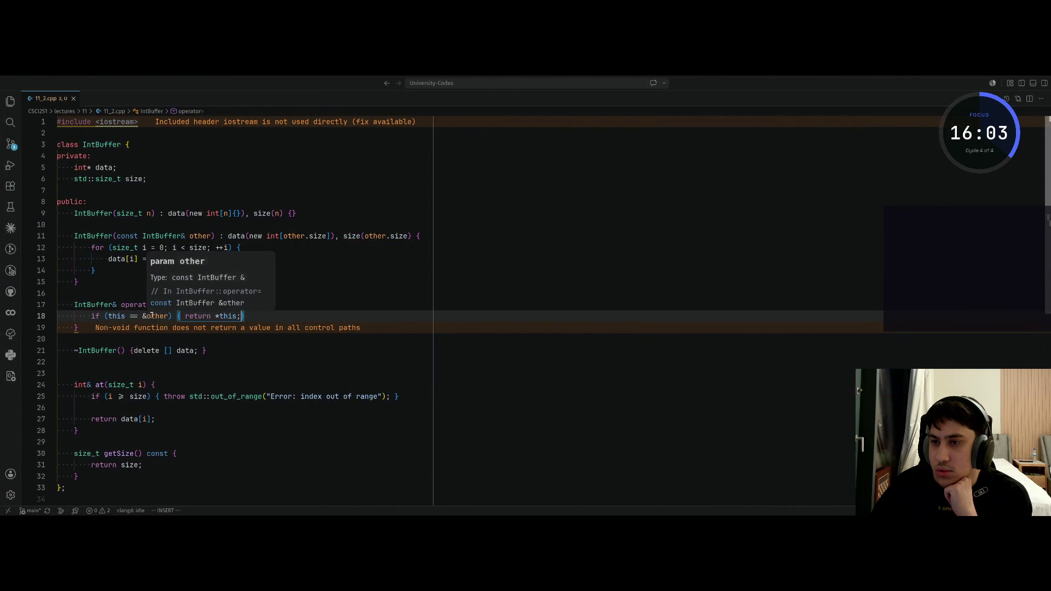
pyautogui.press('Escape')
pyautogui.press('o')
pyautogui.press('Return')
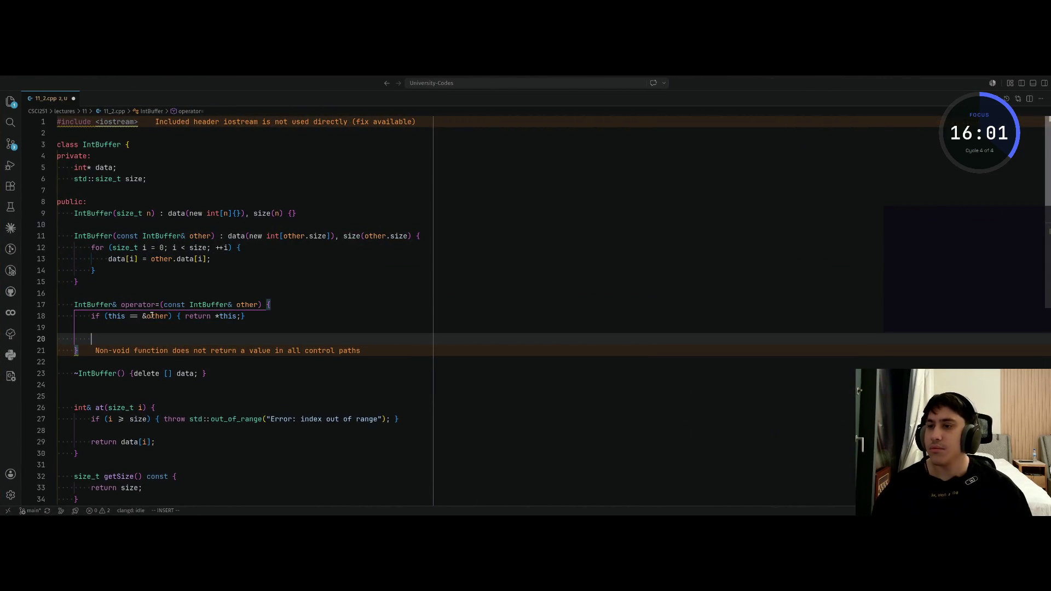
# Step: Write the allocation 'int* newData = new int[other.size];' on line 20
pyautogui.write('newData')
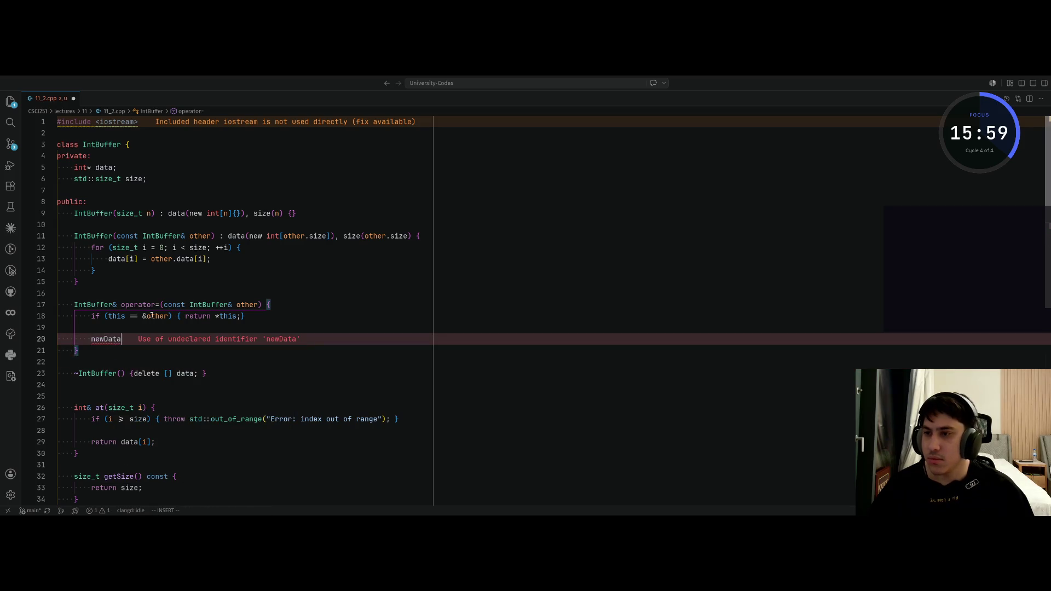
pyautogui.write(' = new int')
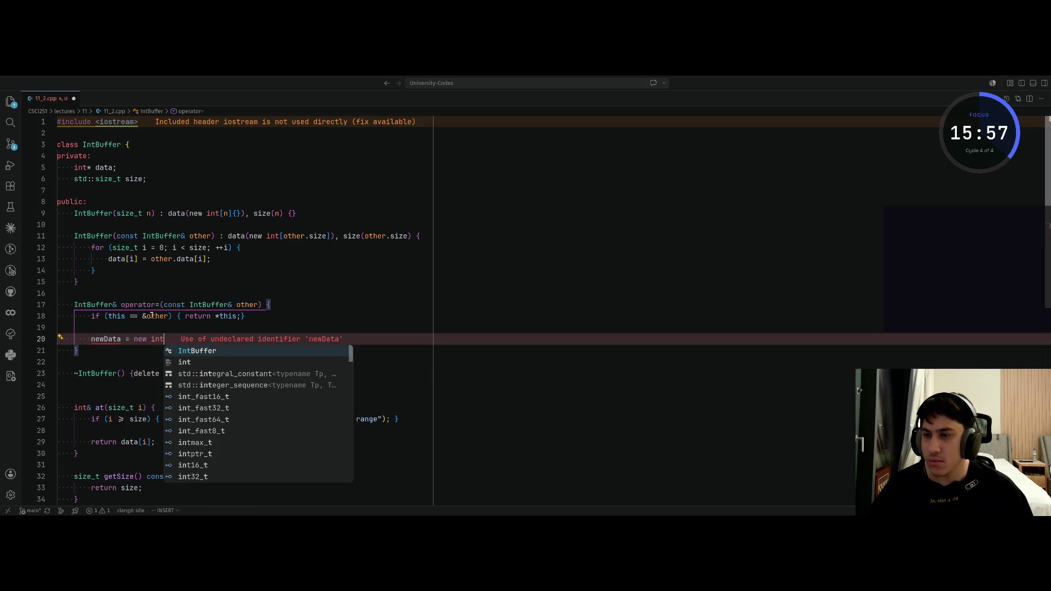
pyautogui.write('[other.data')
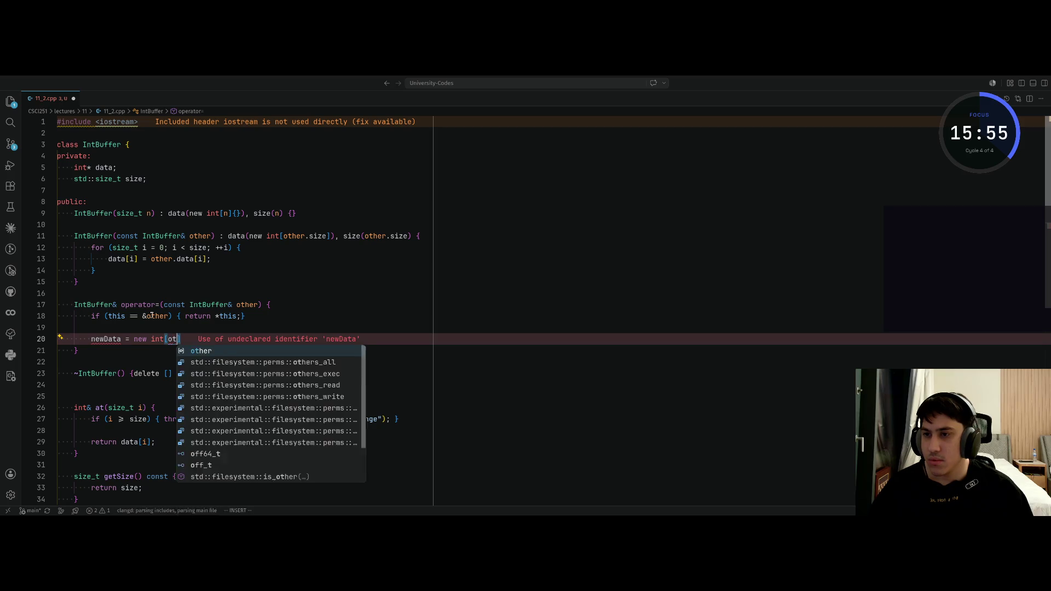
pyautogui.press('BackSpace')
pyautogui.press('BackSpace')
pyautogui.press('BackSpace')
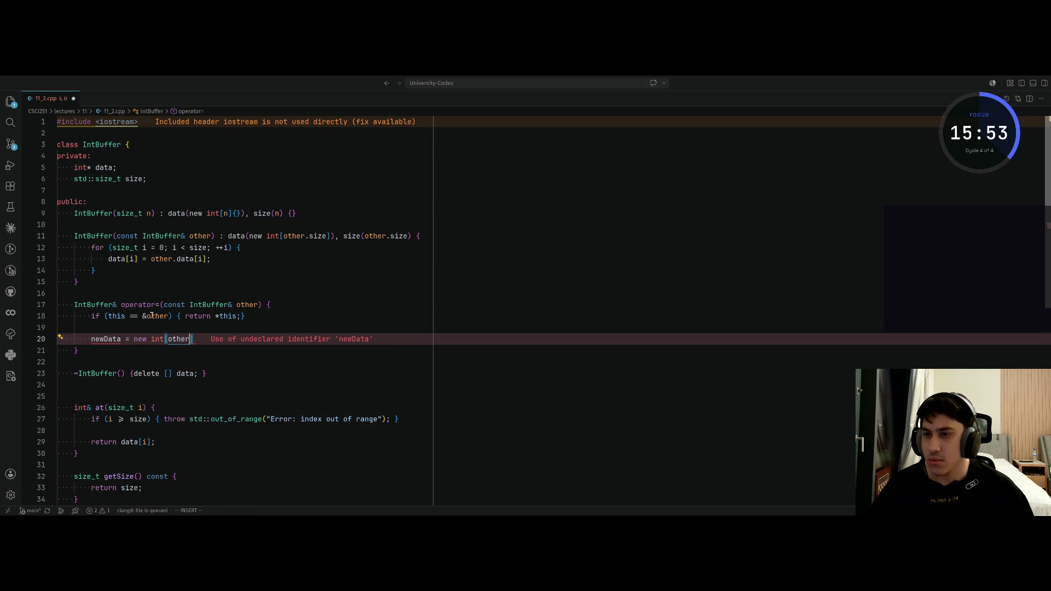
pyautogui.hotkey('alt', 'Tab')
pyautogui.hotkey('alt', 'Tab')
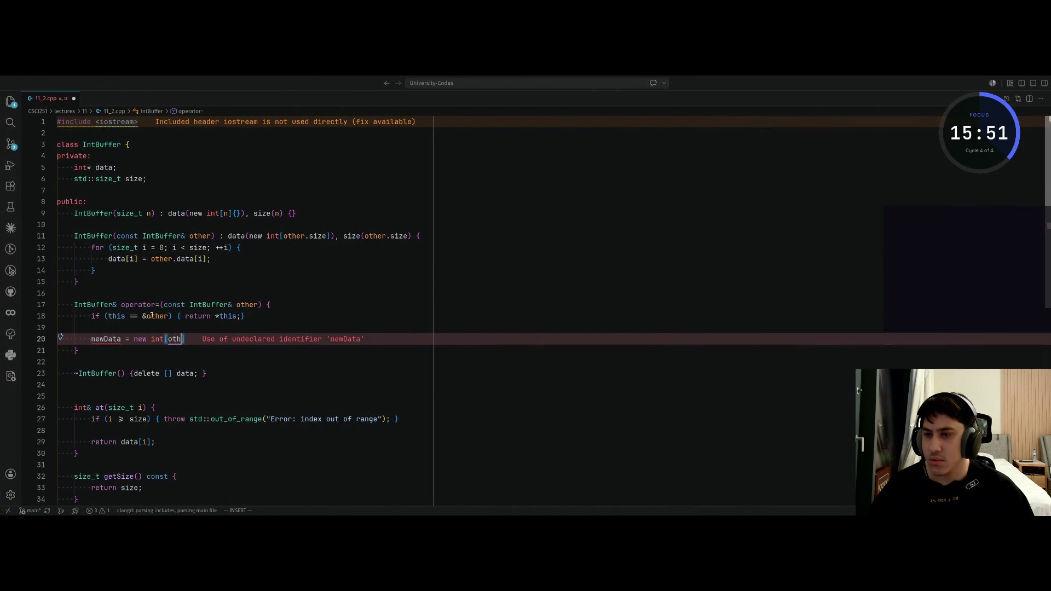
pyautogui.press('BackSpace')
pyautogui.write('.size')
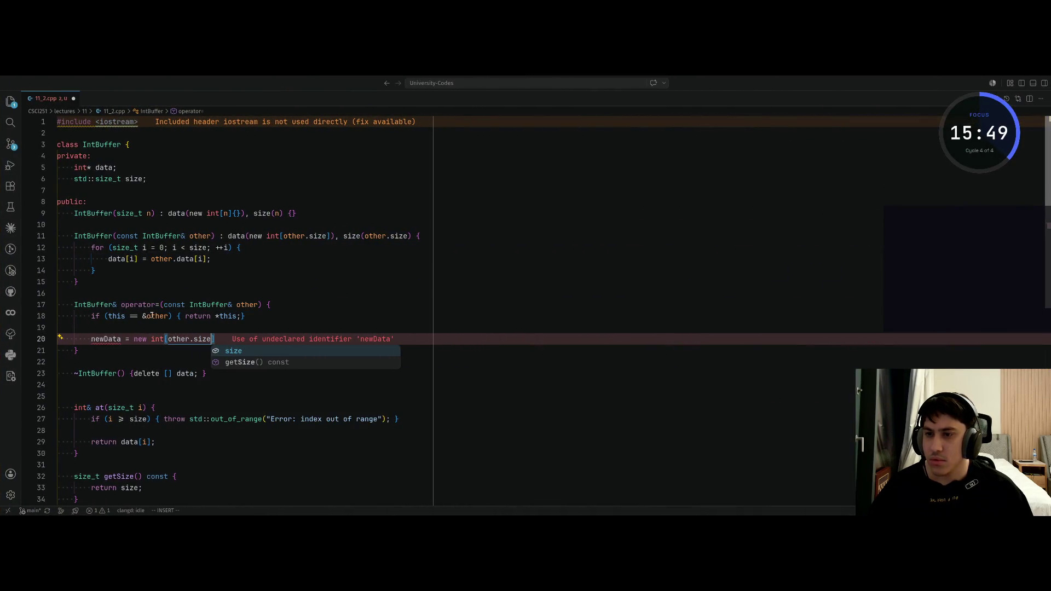
pyautogui.press('Escape')
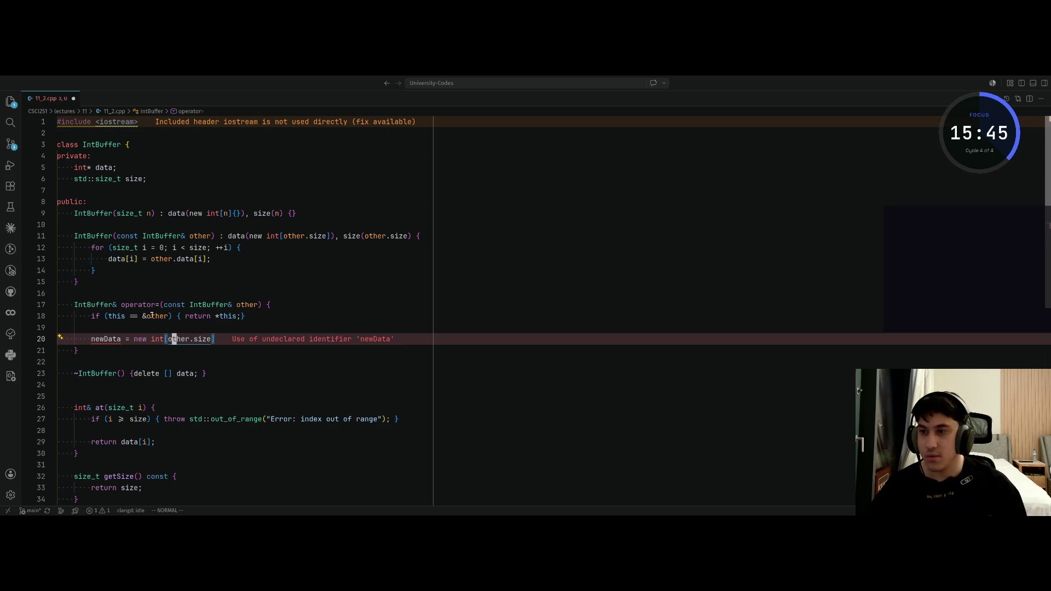
pyautogui.press('b')
pyautogui.press('b')
pyautogui.press('b')
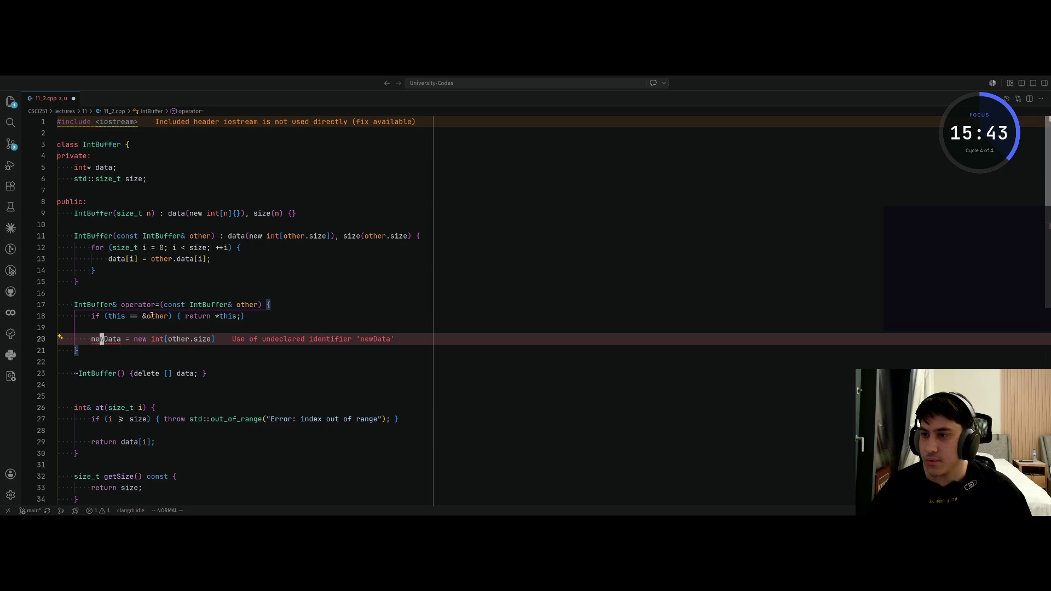
pyautogui.write('iint')
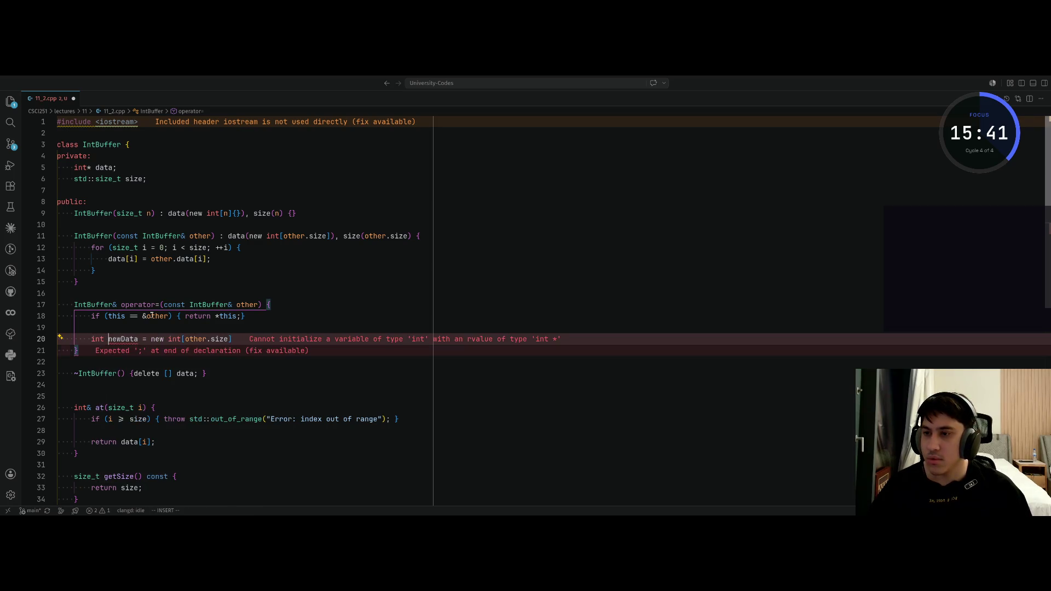
pyautogui.write('*')
pyautogui.hotkey('alt', 'Tab')
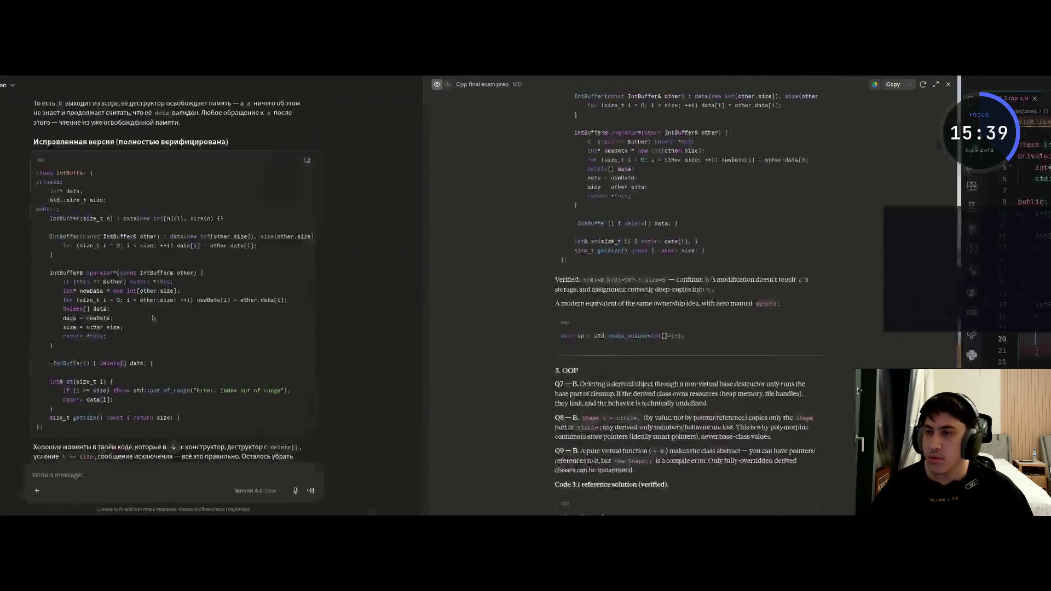
pyautogui.hotkey('alt', 'Tab')
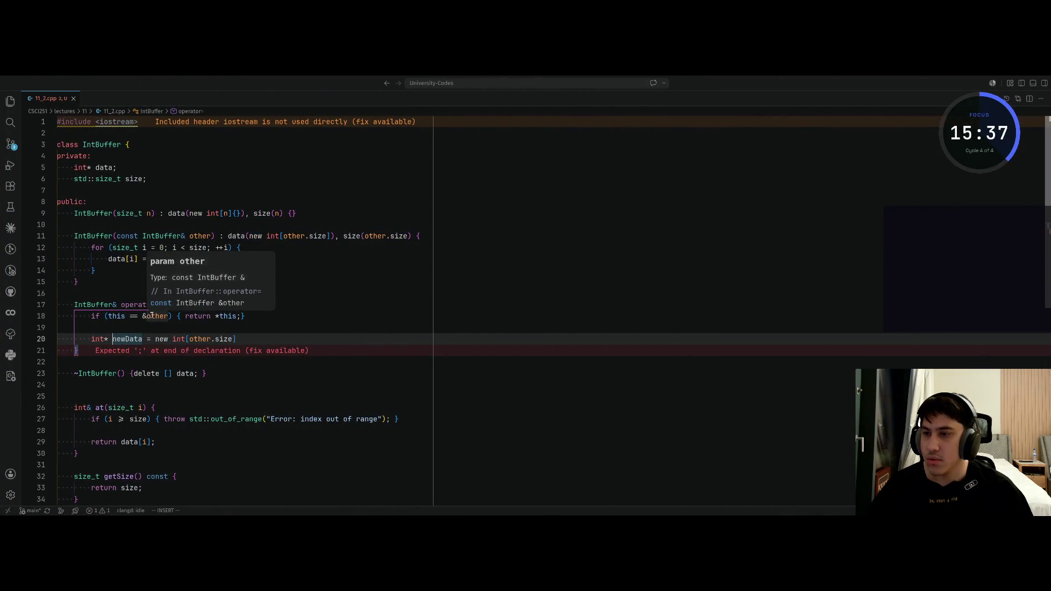
pyautogui.press('Escape')
pyautogui.press('o')
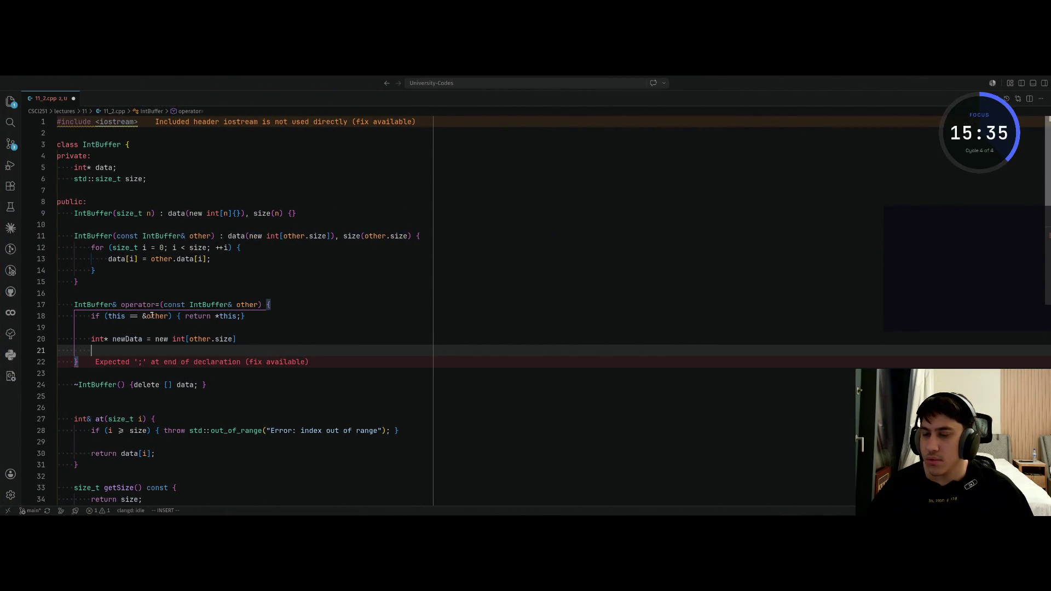
pyautogui.press('Escape')
pyautogui.write('kA')
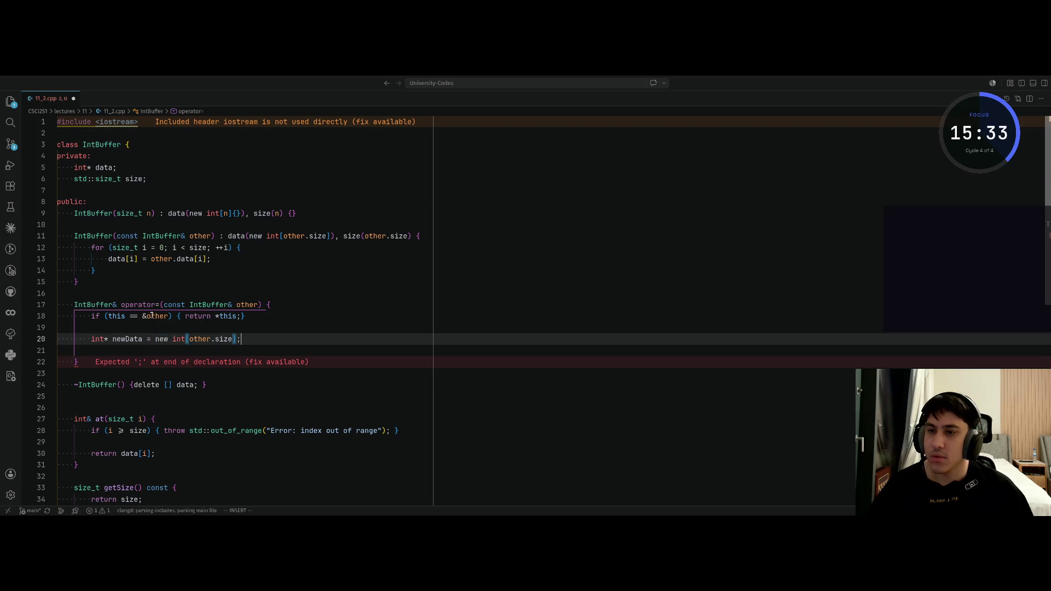
pyautogui.write(';')
pyautogui.press('Return')
# Step: Start the loop 'for (size_t i = 0; i < size; ++i) {' and begin 'data[i' inside it
pyautogui.press('Escape')
pyautogui.hotkey('alt', 'Tab')
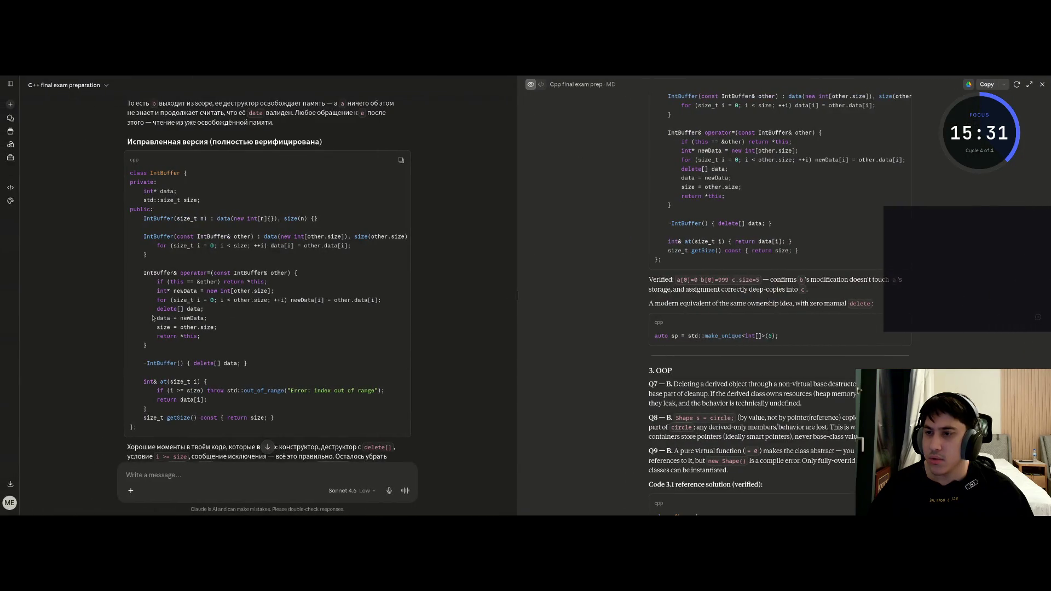
pyautogui.hotkey('alt', 'Tab')
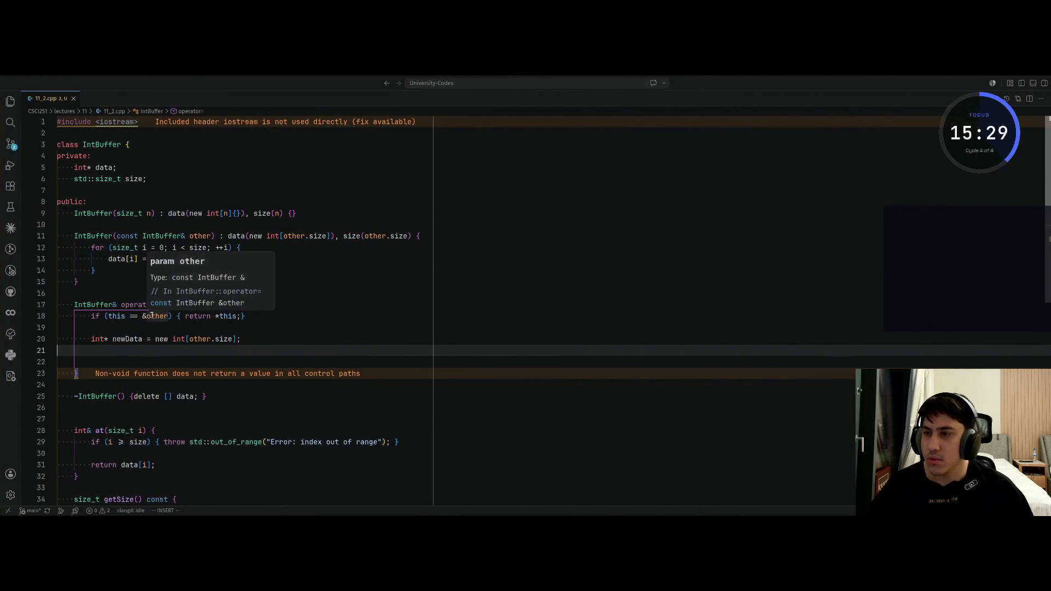
pyautogui.press('Return')
pyautogui.write('for (i == 0;')
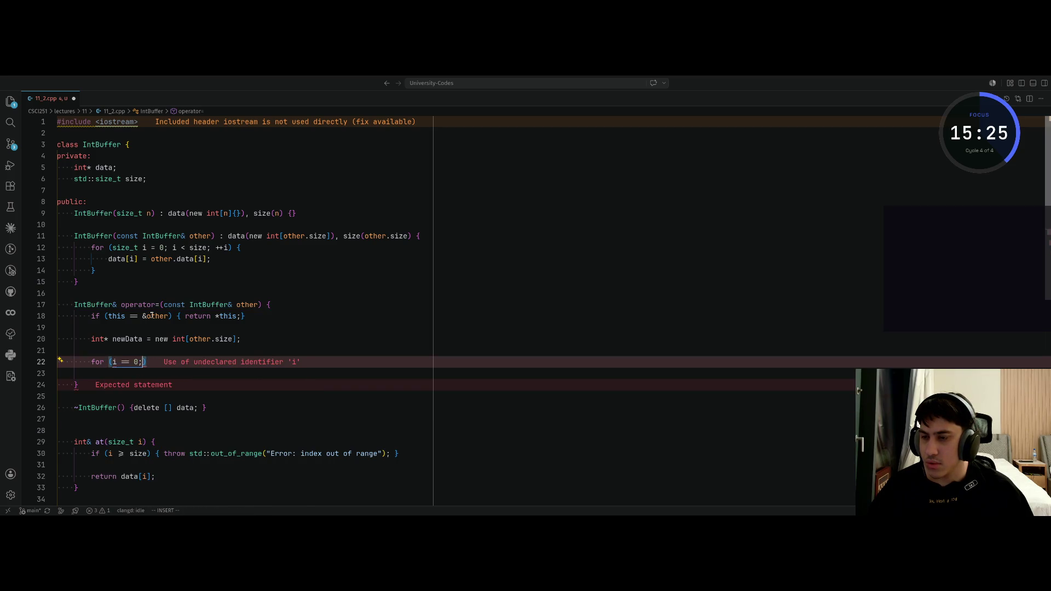
pyautogui.press('BackSpace')
pyautogui.press('BackSpace')
pyautogui.press('BackSpace')
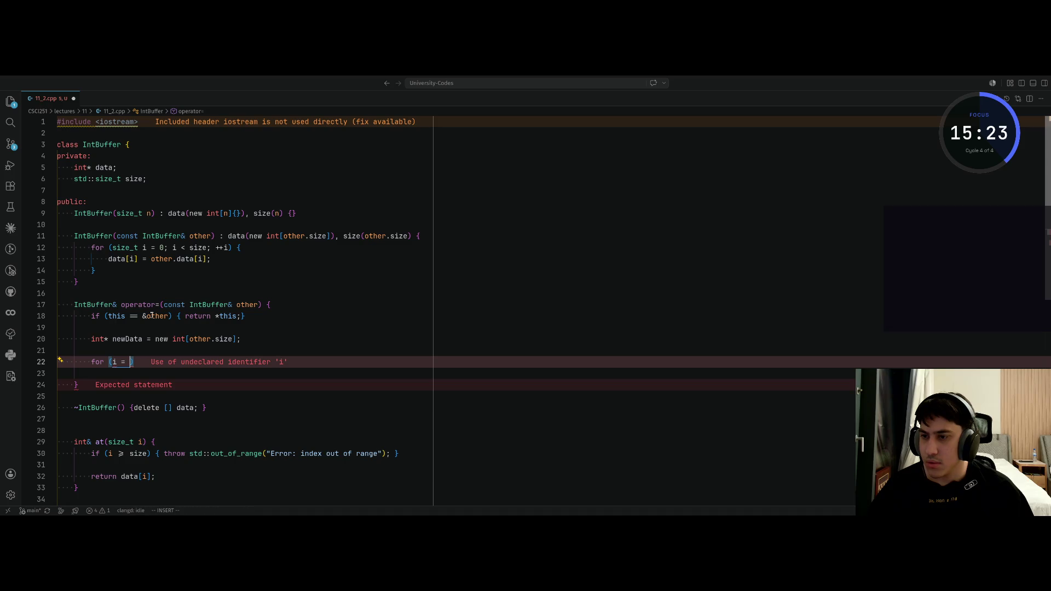
pyautogui.press('BackSpace')
pyautogui.press('BackSpace')
pyautogui.press('BackSpace')
pyautogui.write('int i')
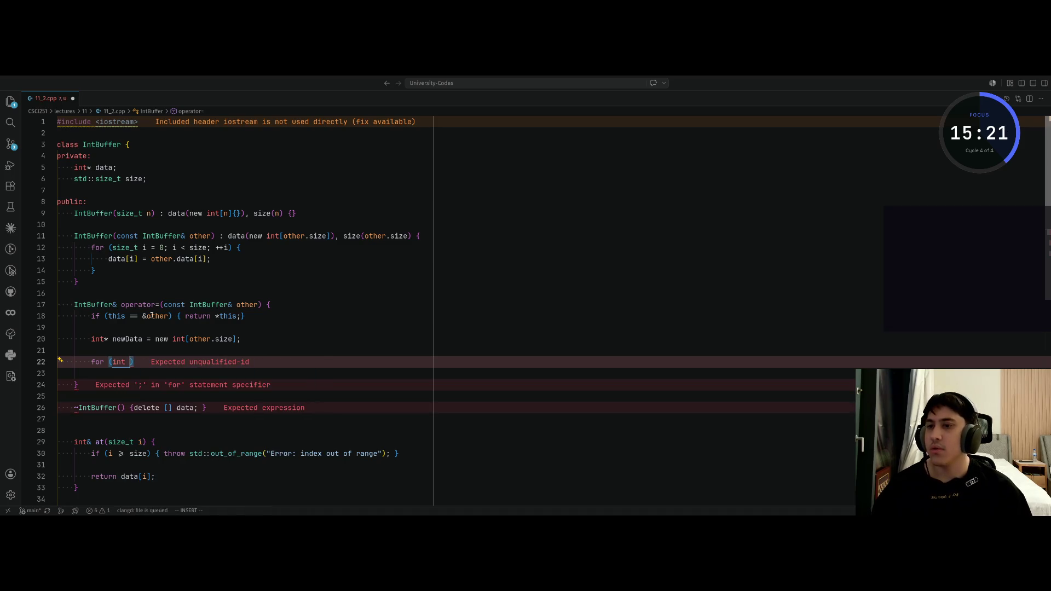
pyautogui.press('BackSpace')
pyautogui.press('BackSpace')
pyautogui.press('BackSpace')
pyautogui.write('size')
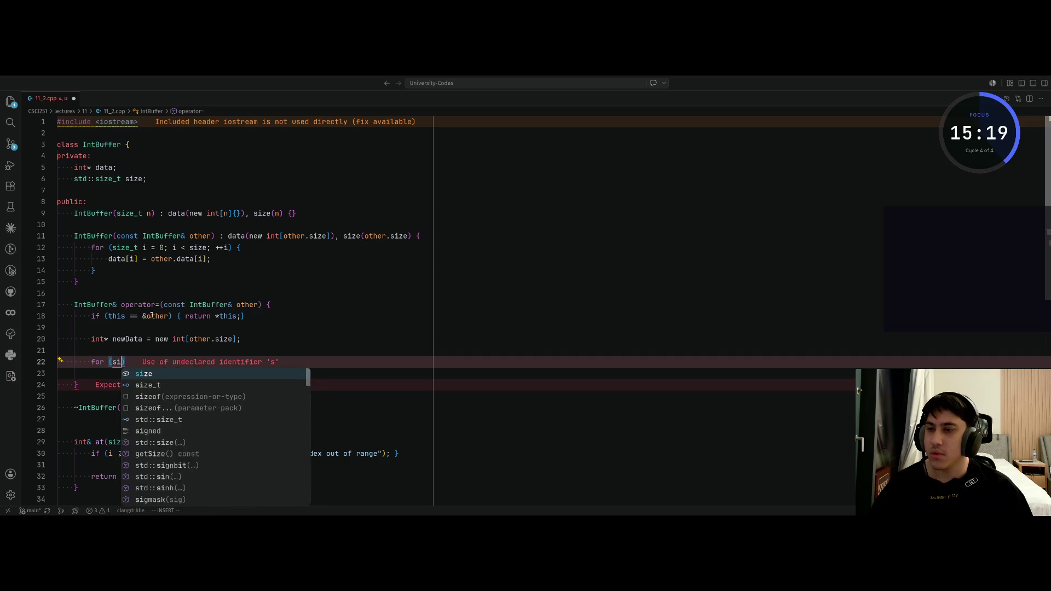
pyautogui.write('_t i = 0;')
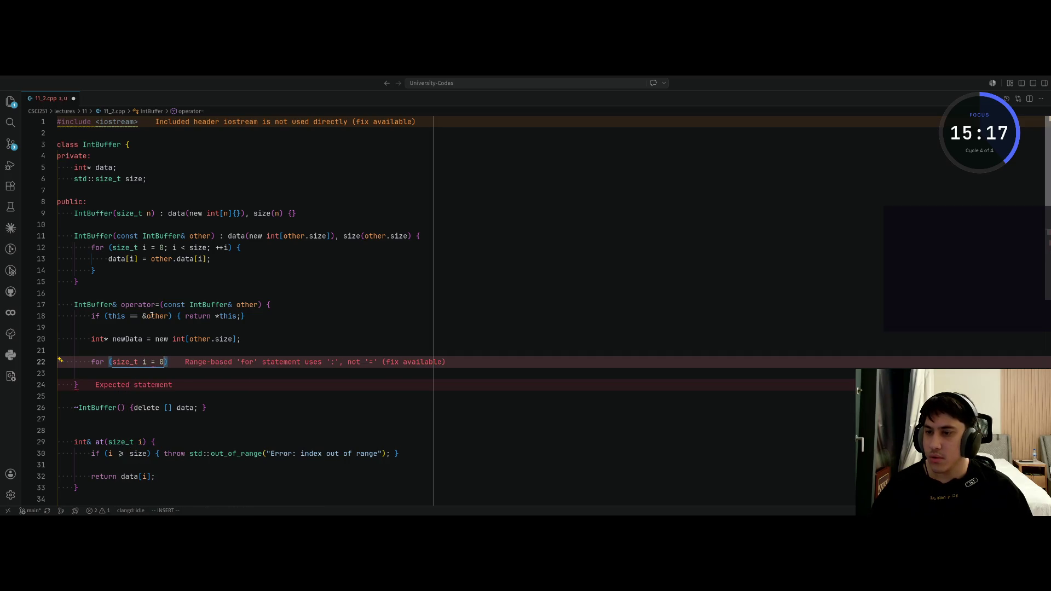
pyautogui.write(' i')
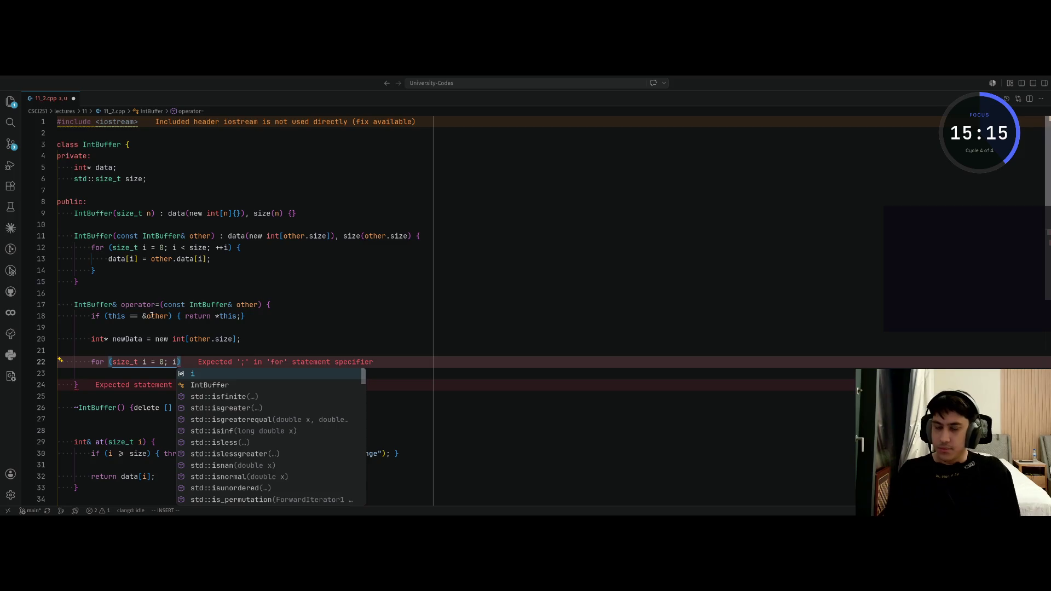
pyautogui.write(' < ')
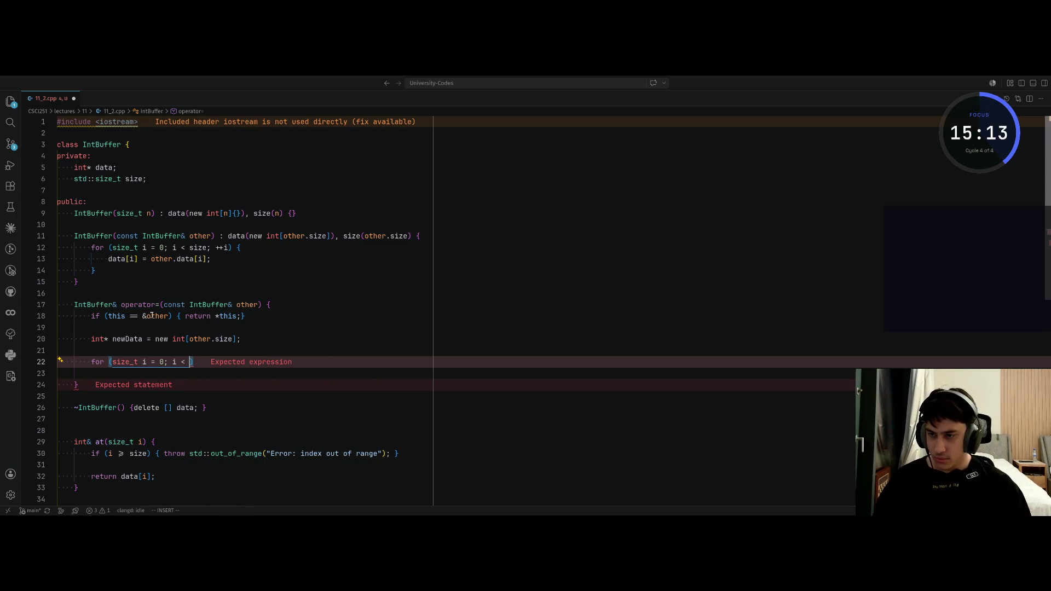
pyautogui.write('size; ')
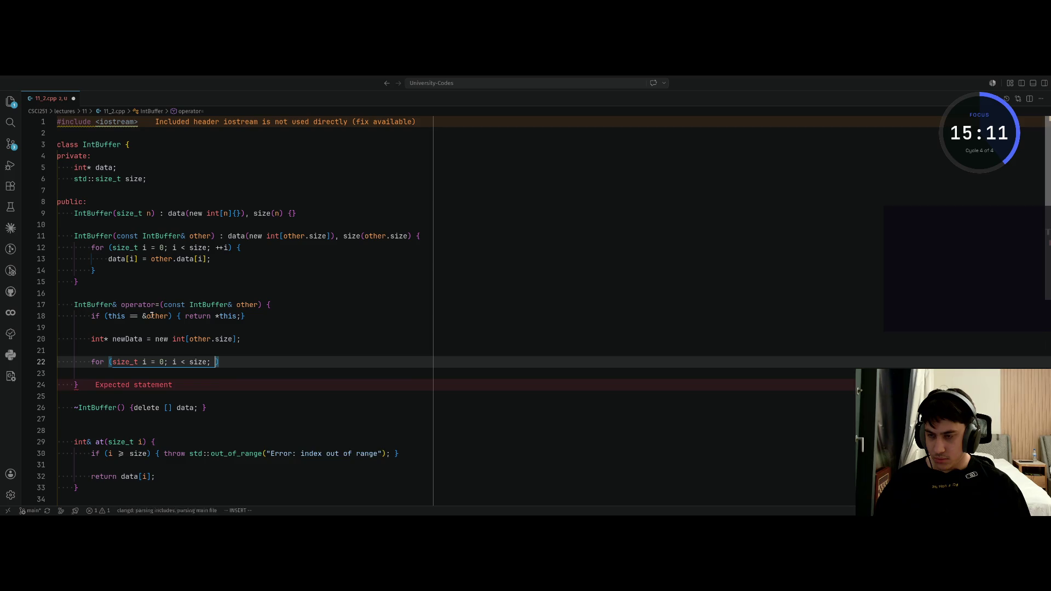
pyautogui.write('++i) {')
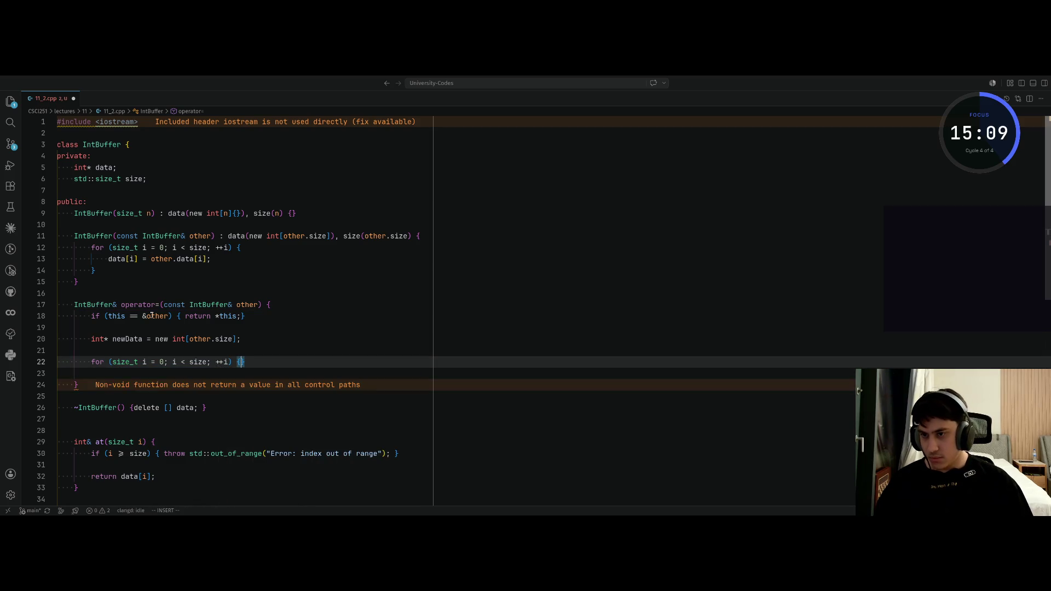
pyautogui.press('Return')
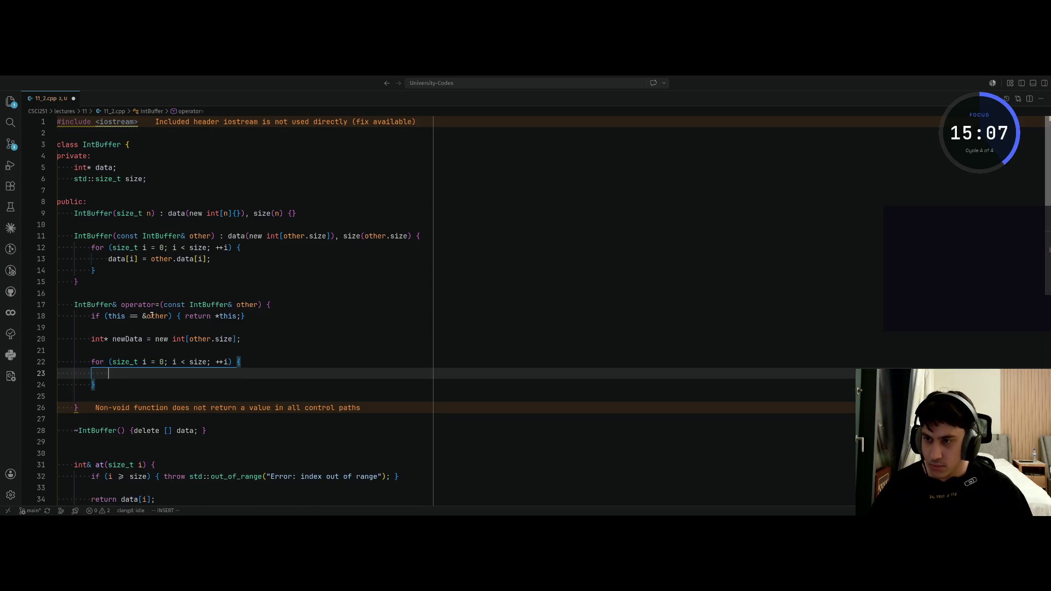
pyautogui.write('data')
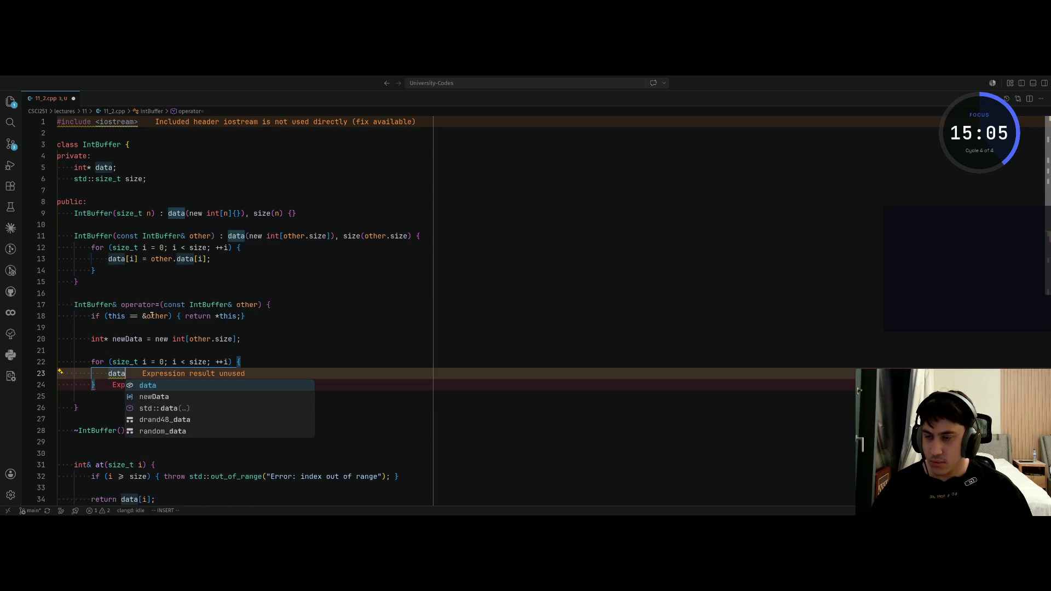